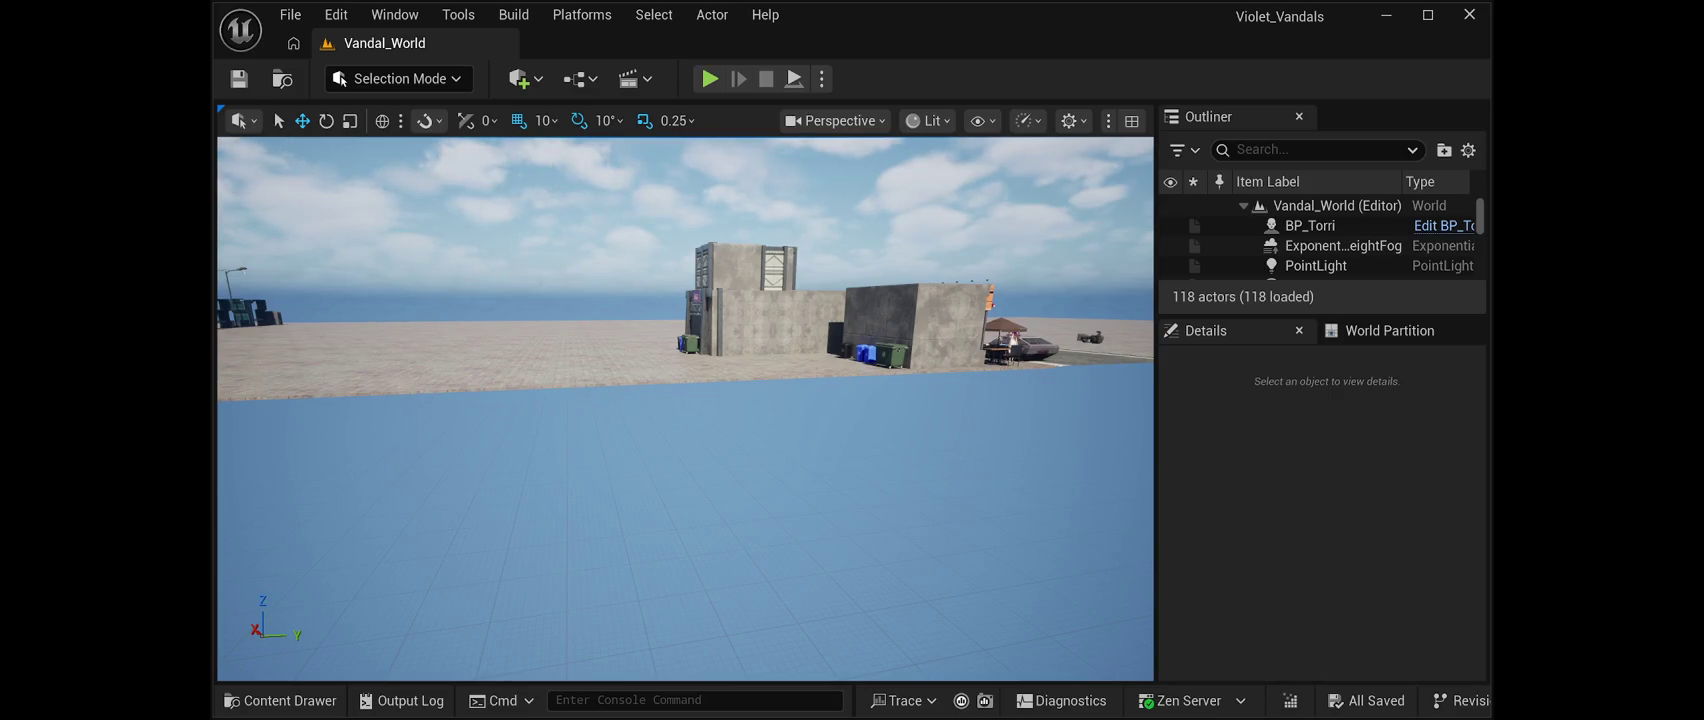
# Select SM_Pizza_Main, turn the view toward the pier and streetlights, and launch Play In Editor
pyautogui.click(915, 320)
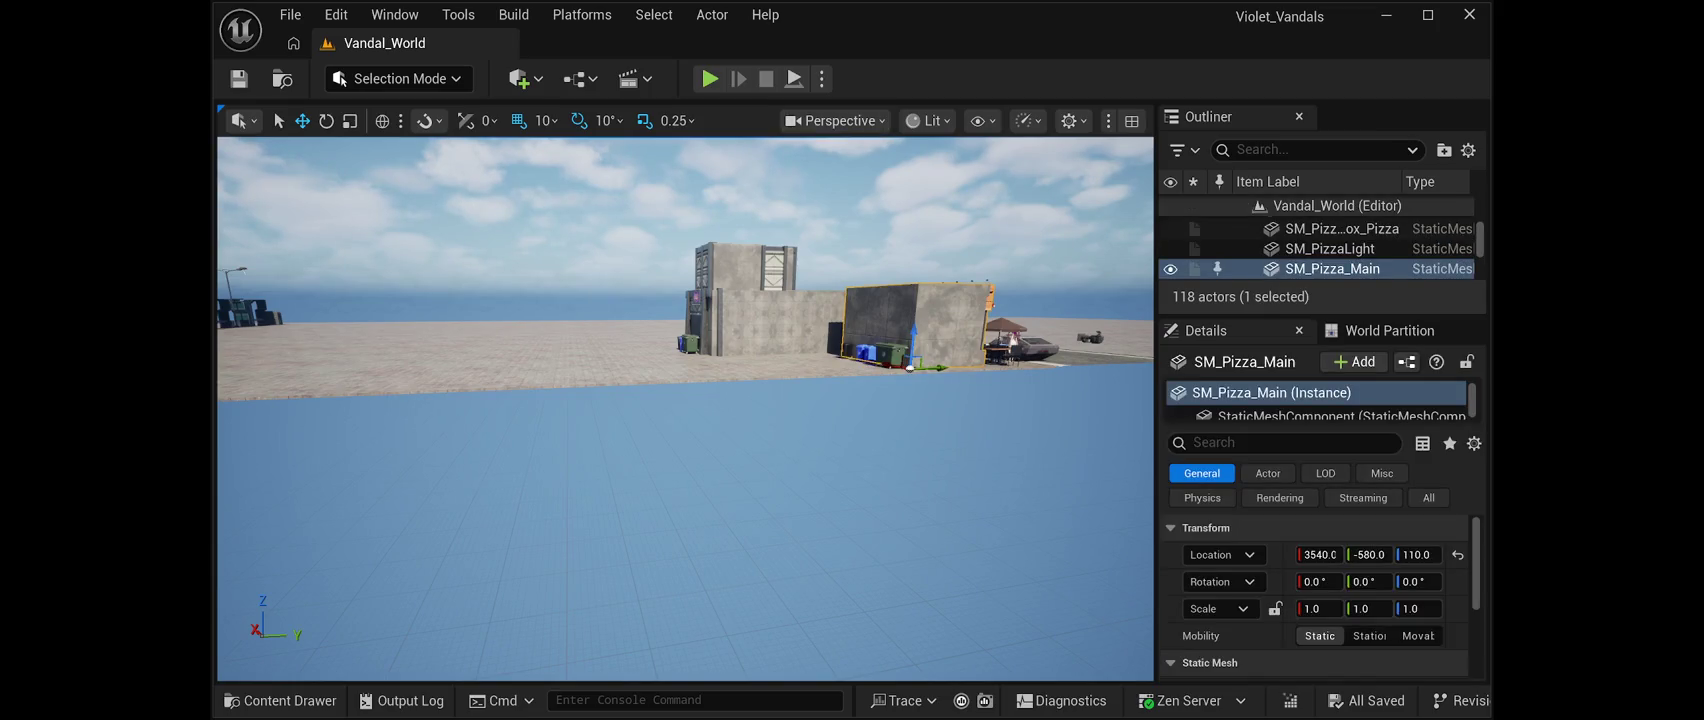
pyautogui.moveTo(690, 400)
pyautogui.mouseDown()
pyautogui.moveTo(500, 400)
pyautogui.moveTo(530, 400)
pyautogui.moveTo(460, 350)
pyautogui.mouseUp()
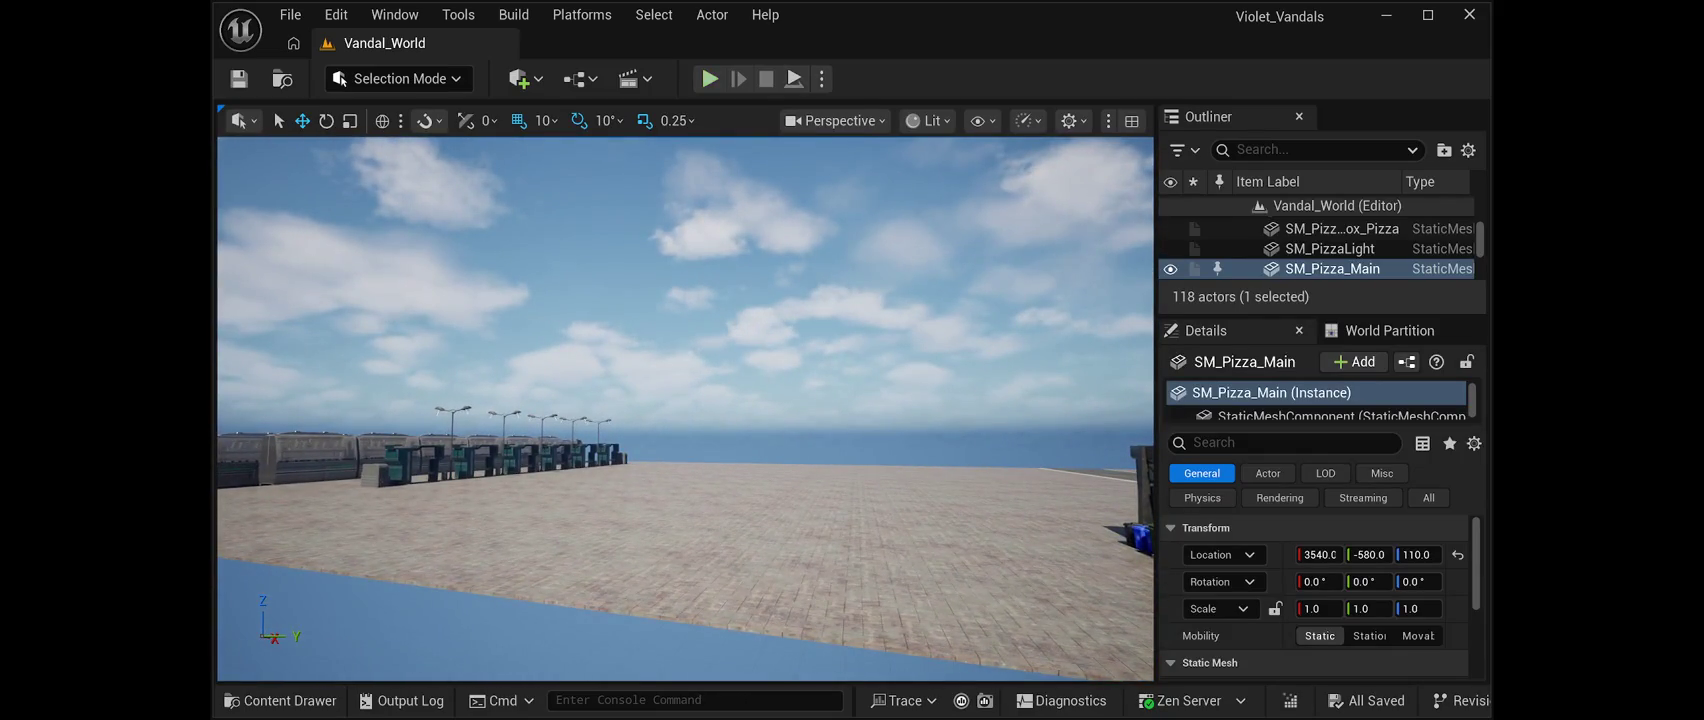
pyautogui.click(709, 78)
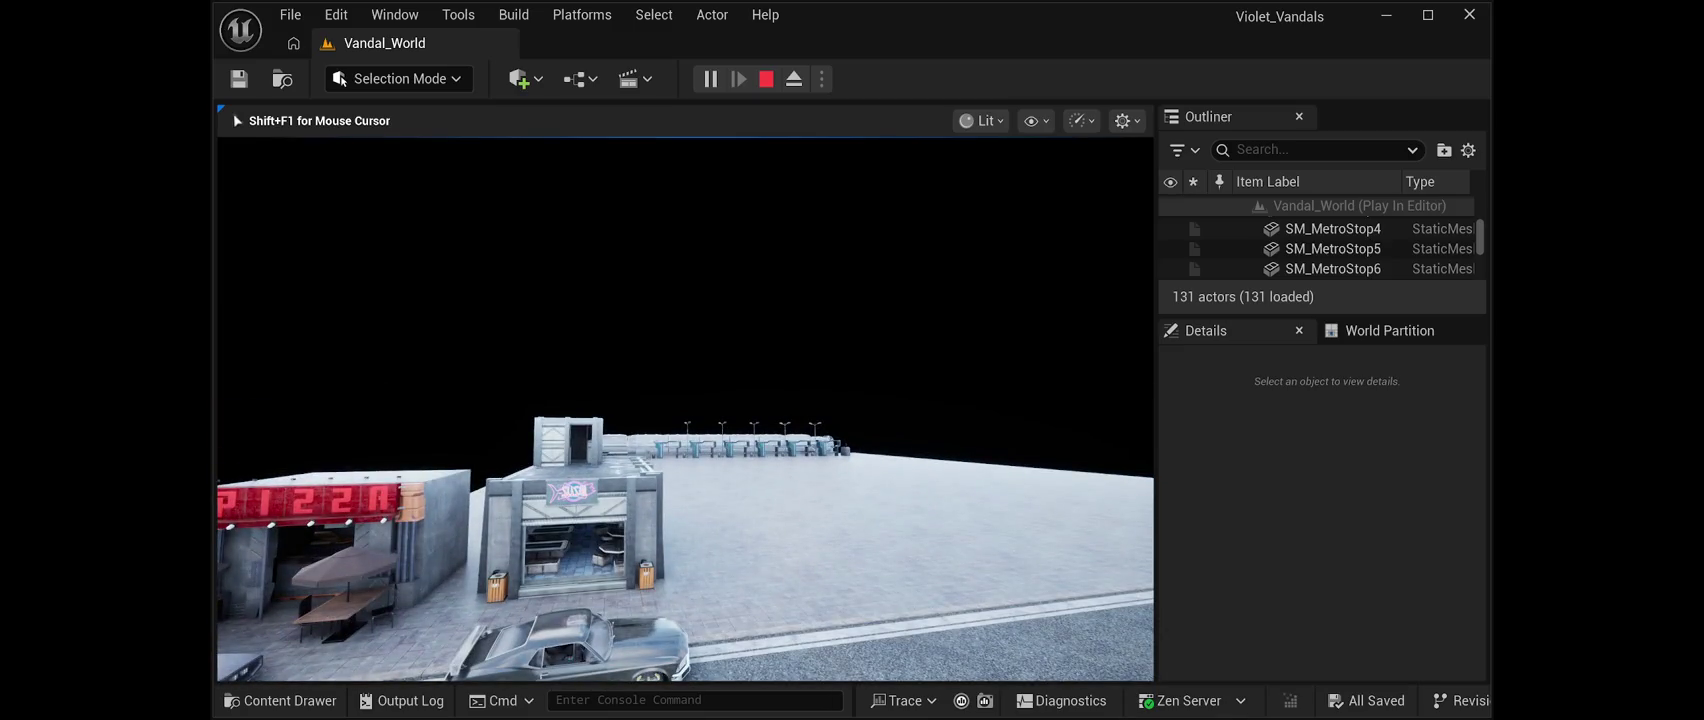
# Stop the play session and select the road floor in front of the buildings
pyautogui.press('Escape')
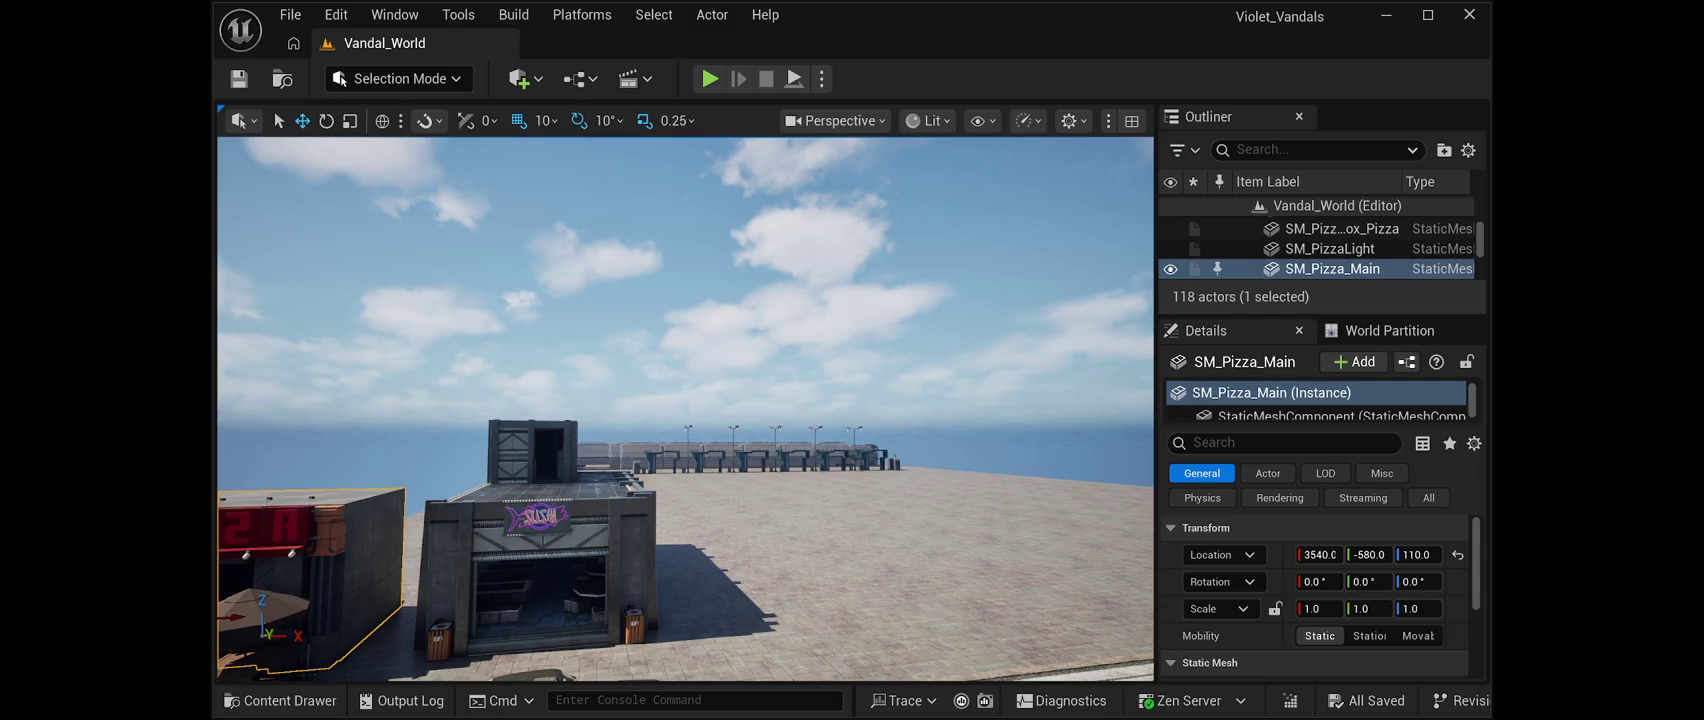
pyautogui.click(900, 580)
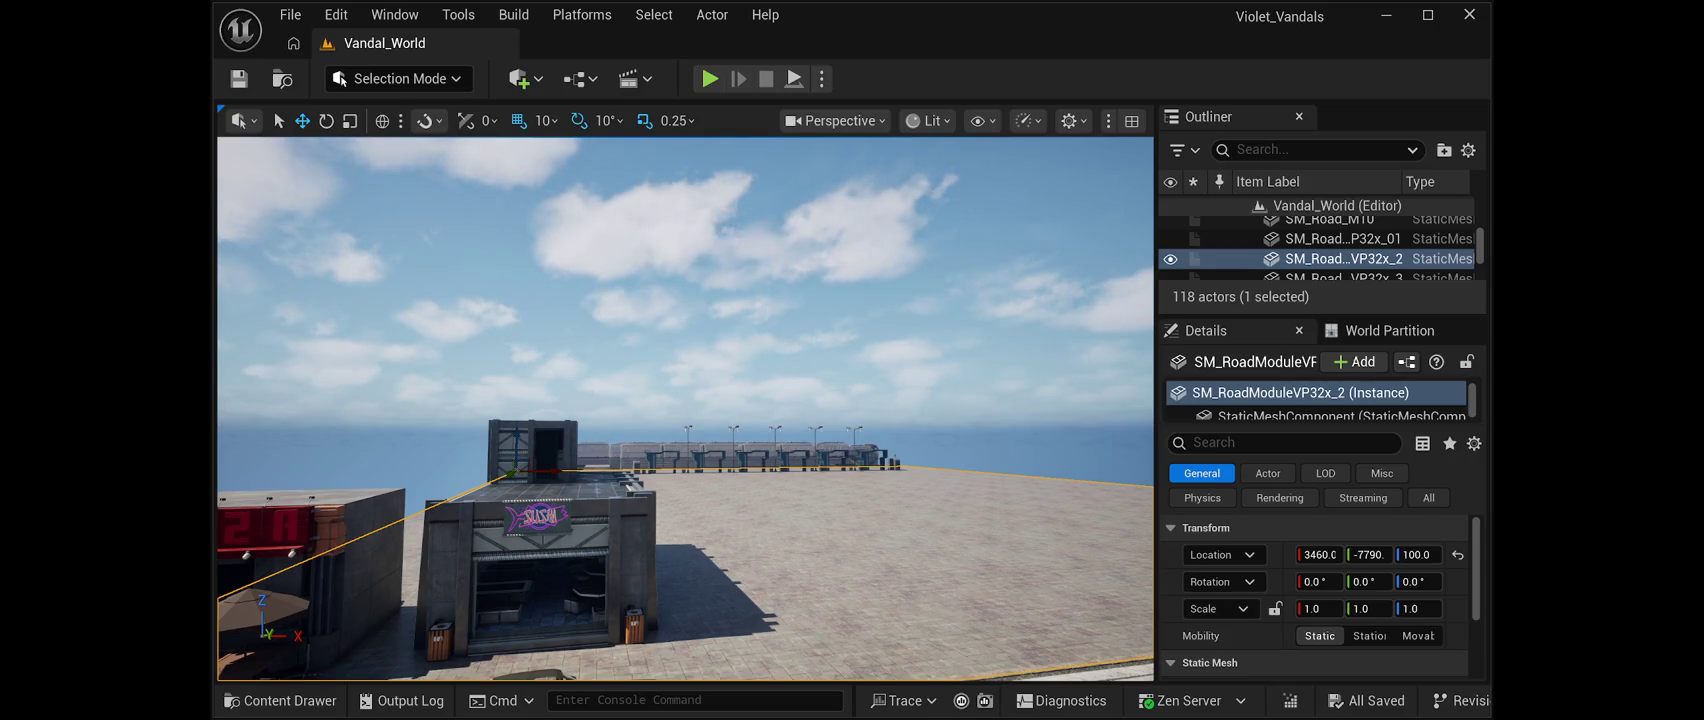
# Select SM_RestaurantSF01 and briefly filter its Details by 'shading' before clearing the search
pyautogui.click(540, 580)
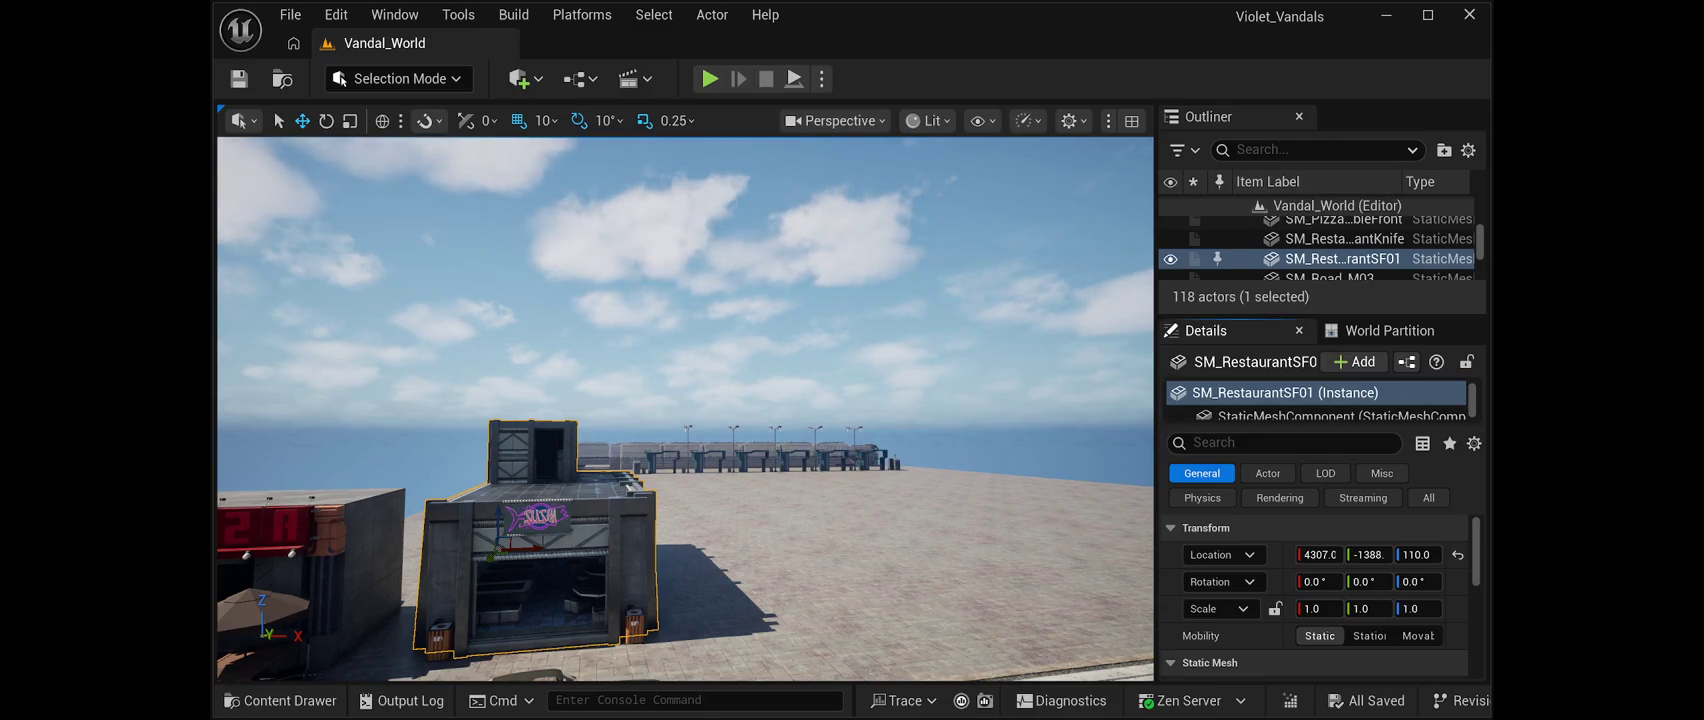
pyautogui.click(1284, 442)
pyautogui.write('shading')
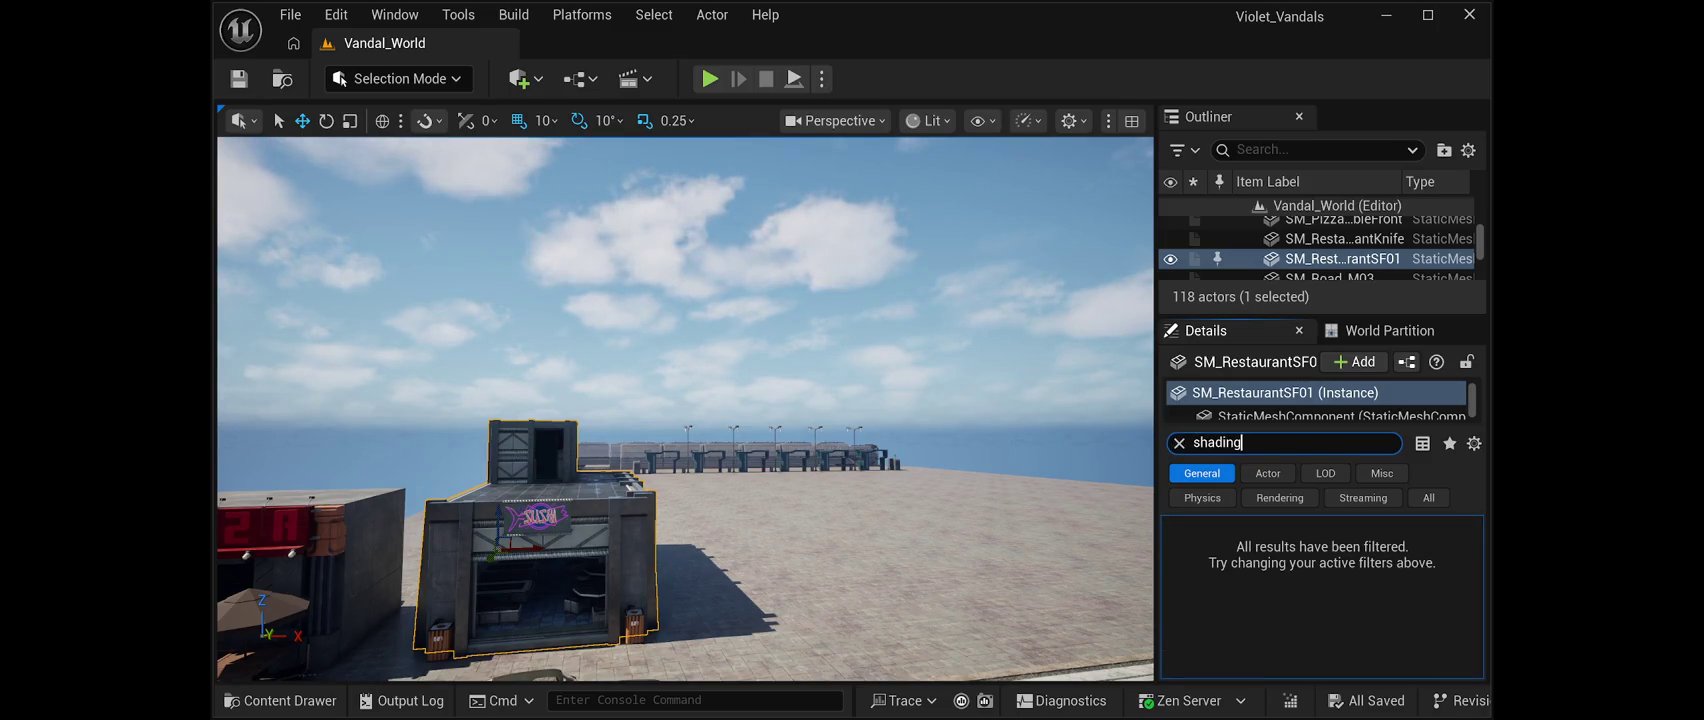
pyautogui.press('BackSpace')
pyautogui.press('BackSpace')
pyautogui.press('BackSpace')
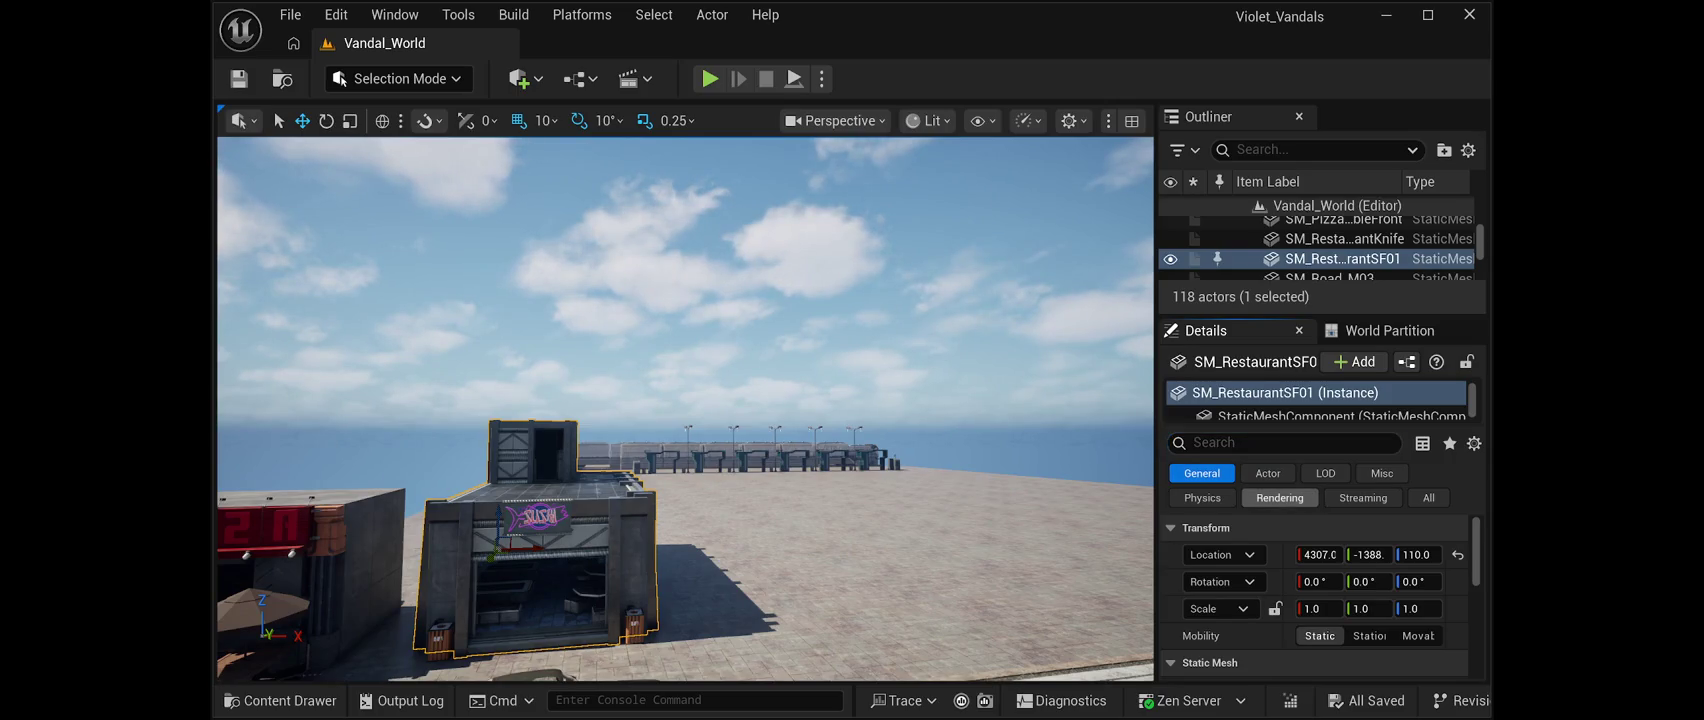
# Scroll through the building's materials and toggle between the LOD and General property filters
pyautogui.scroll(-3, 1314, 597)
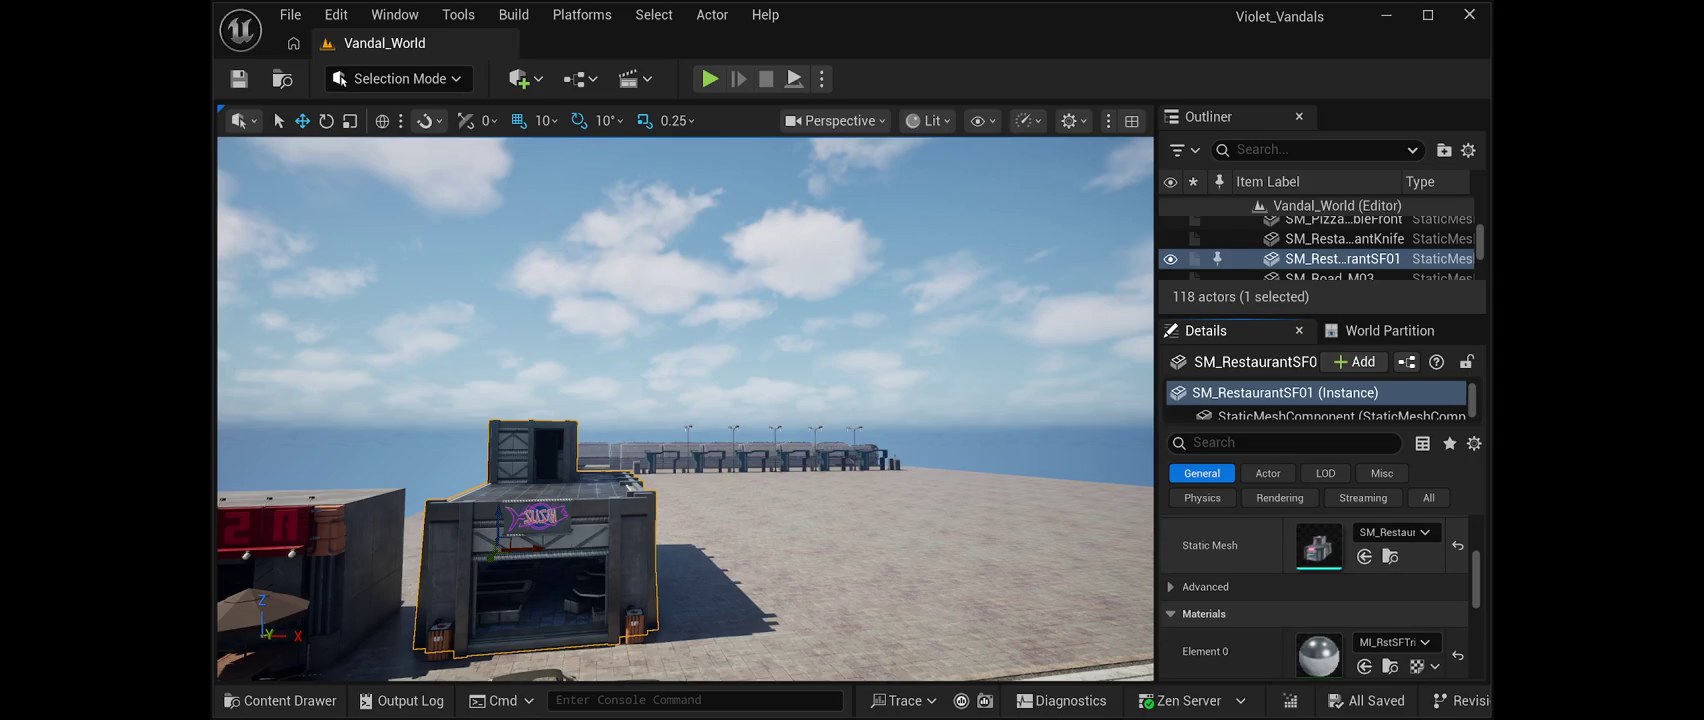
pyautogui.scroll(-1, 1314, 597)
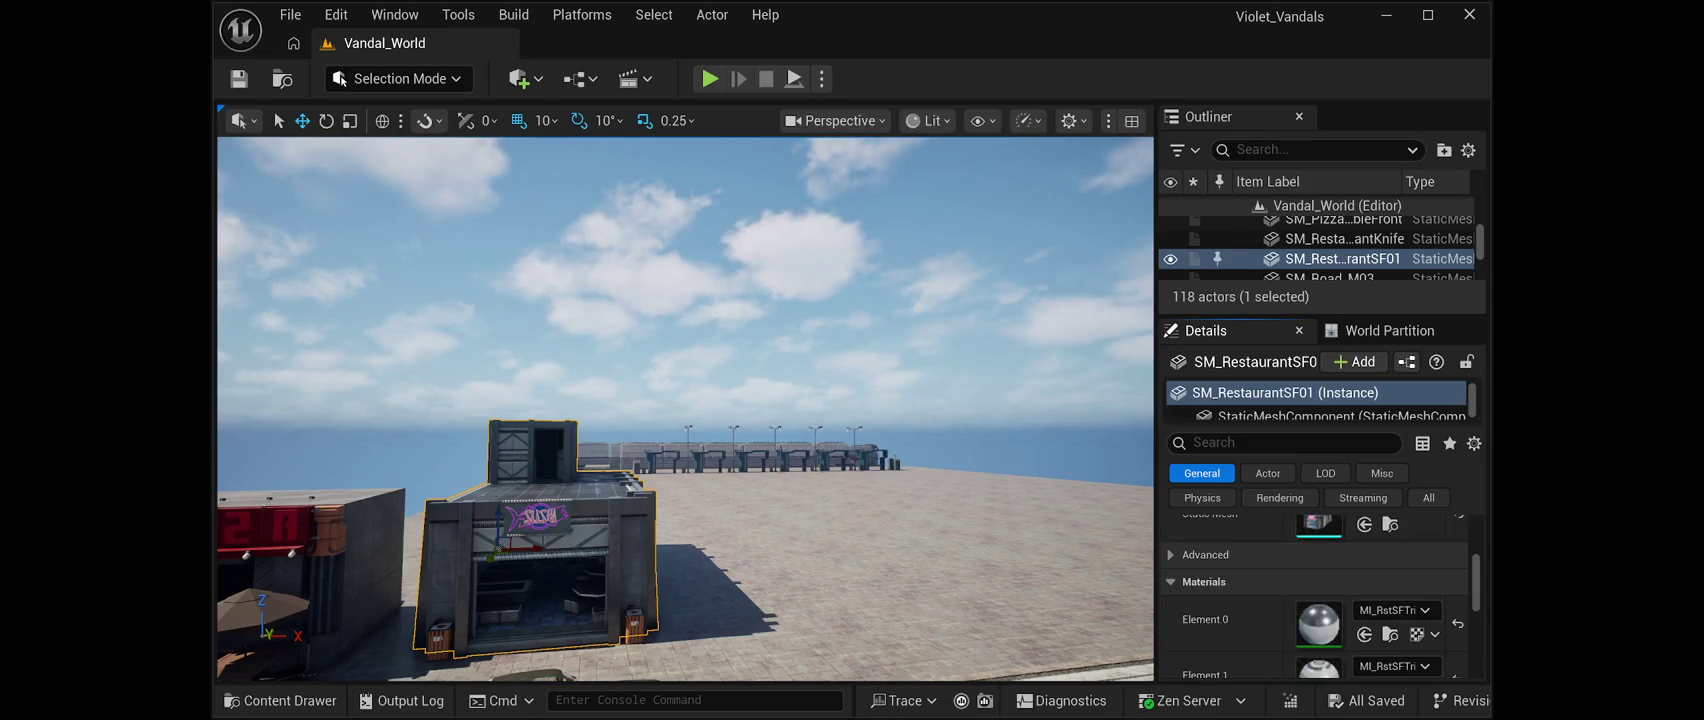
pyautogui.scroll(-5, 1314, 597)
pyautogui.scroll(-9, 1314, 597)
pyautogui.scroll(-6, 1314, 597)
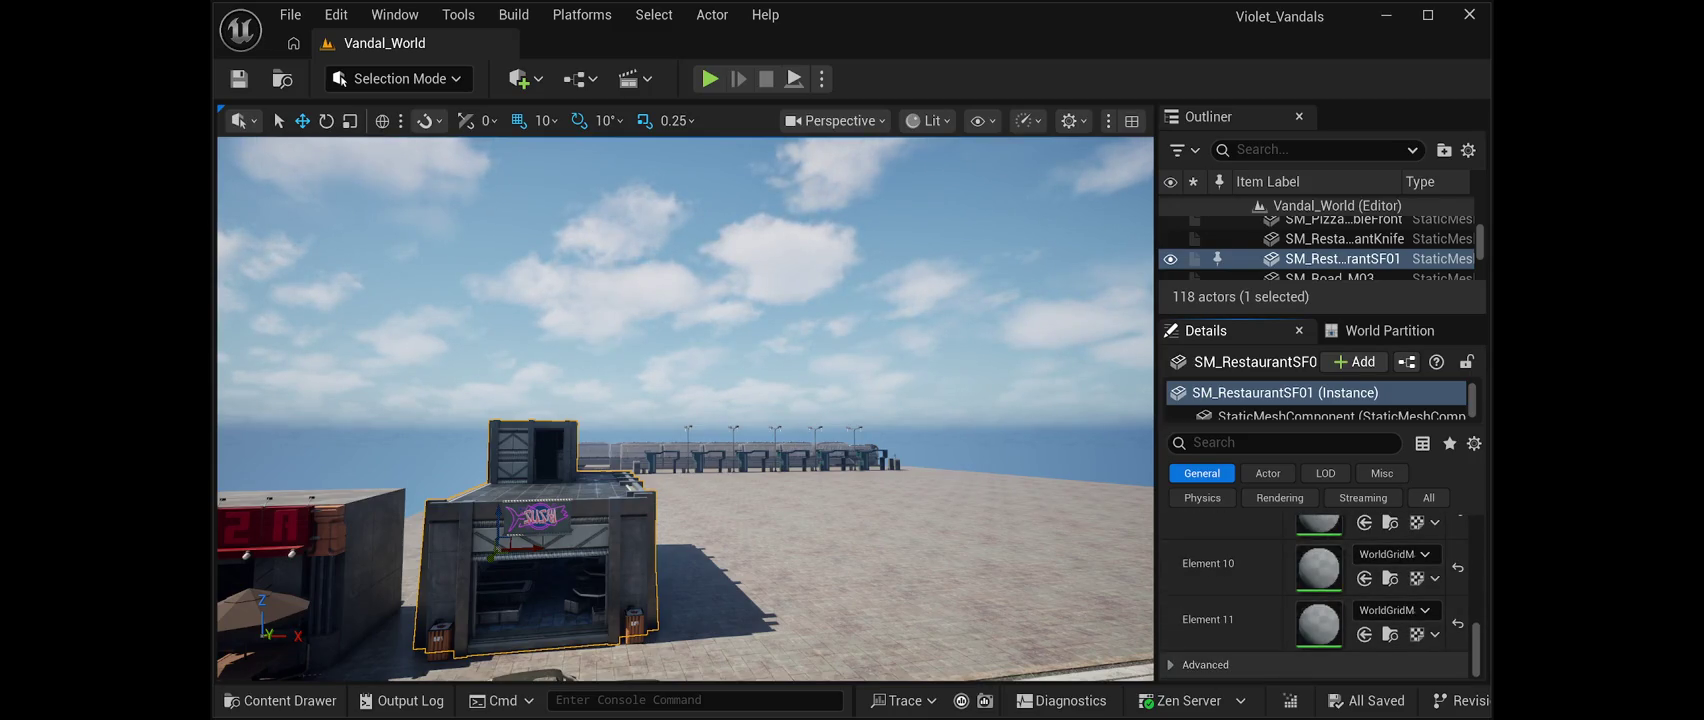
pyautogui.scroll(5, 1314, 597)
pyautogui.scroll(3, 1314, 597)
pyautogui.scroll(3, 1314, 596)
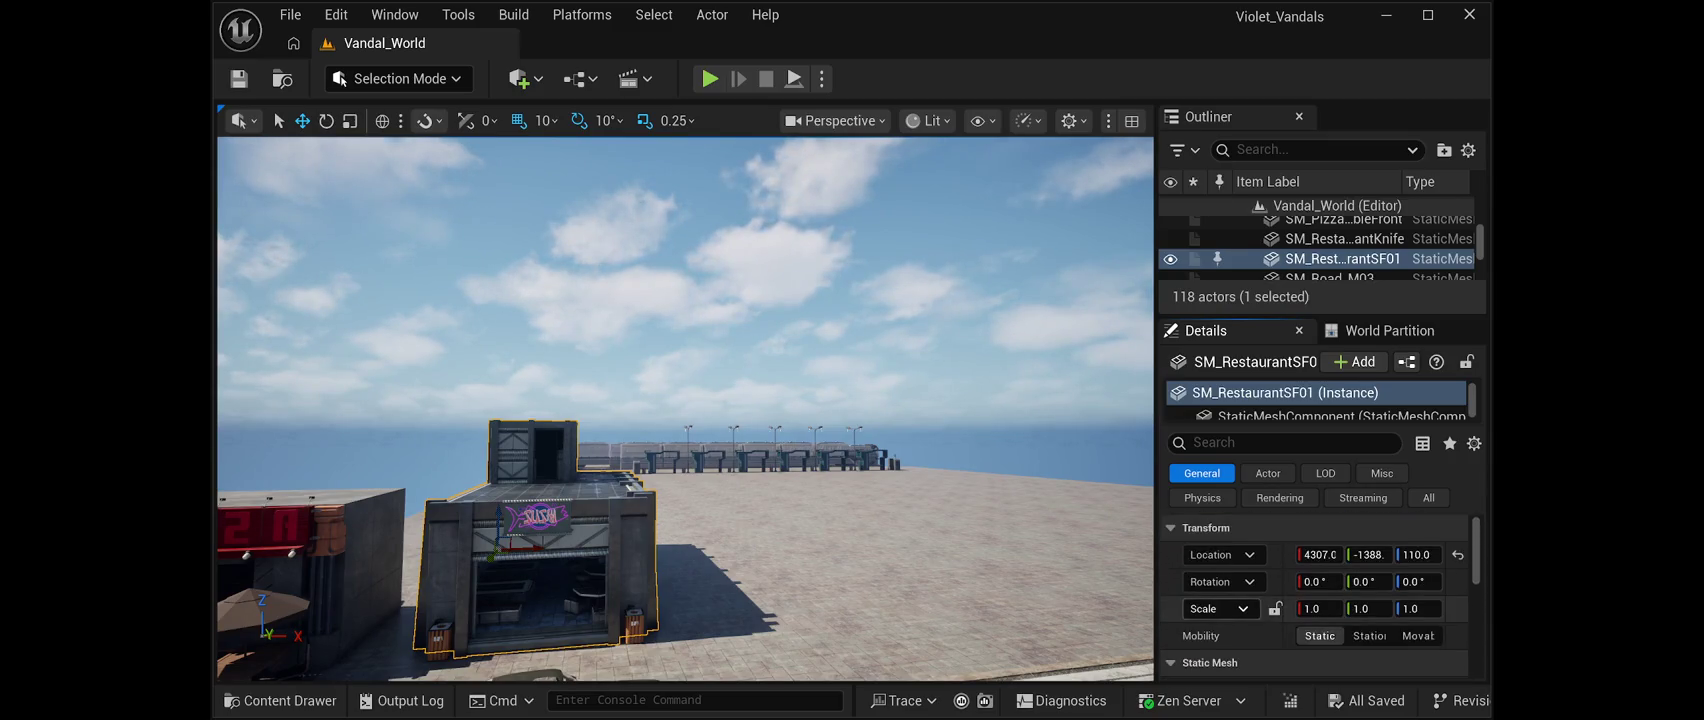
pyautogui.click(1325, 473)
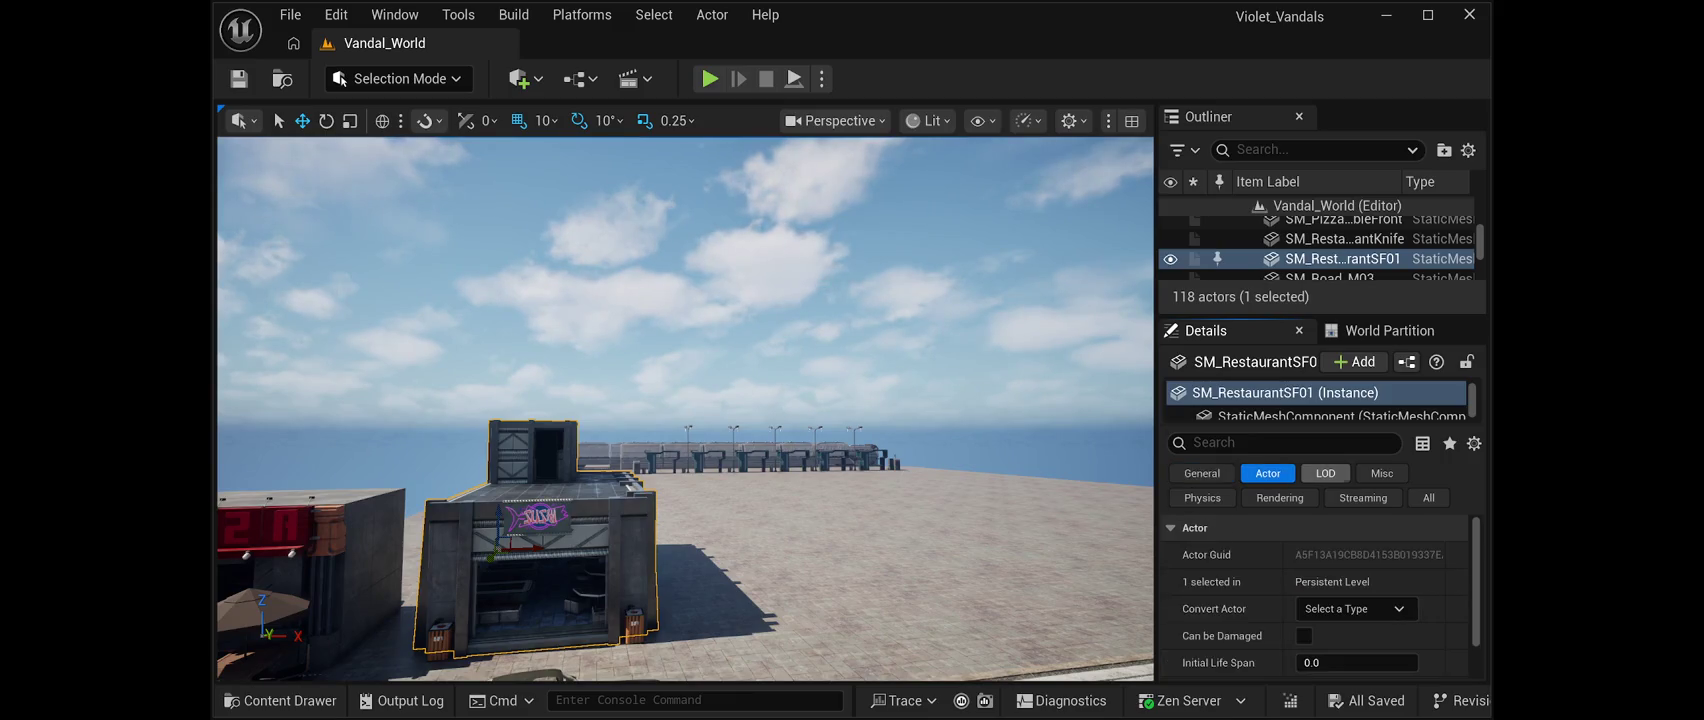
pyautogui.click(1202, 473)
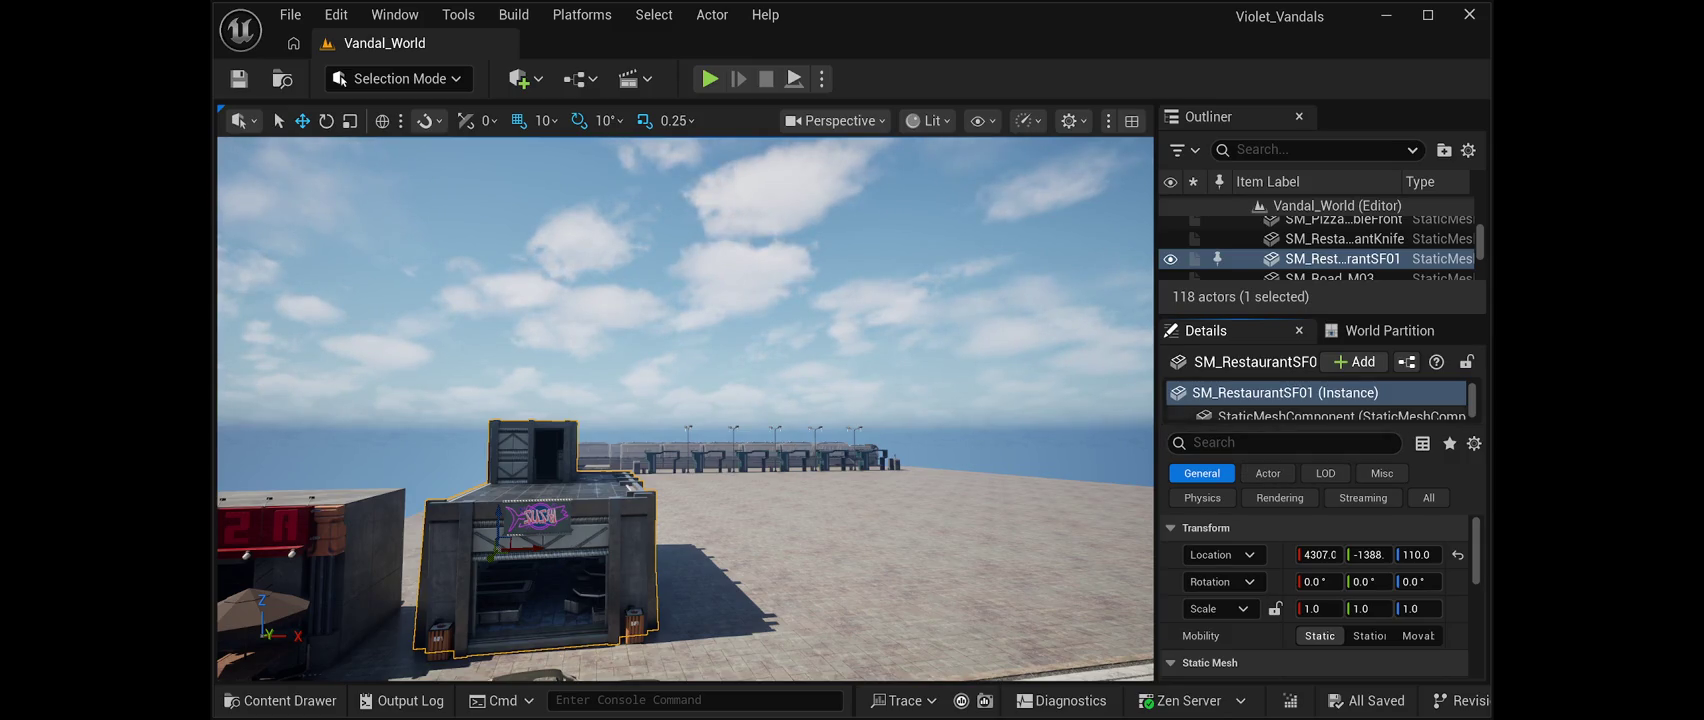
# Resize the component tree, switch between the instance and mesh component, and show all categories
pyautogui.moveTo(1320, 428); pyautogui.dragTo(1320, 588)
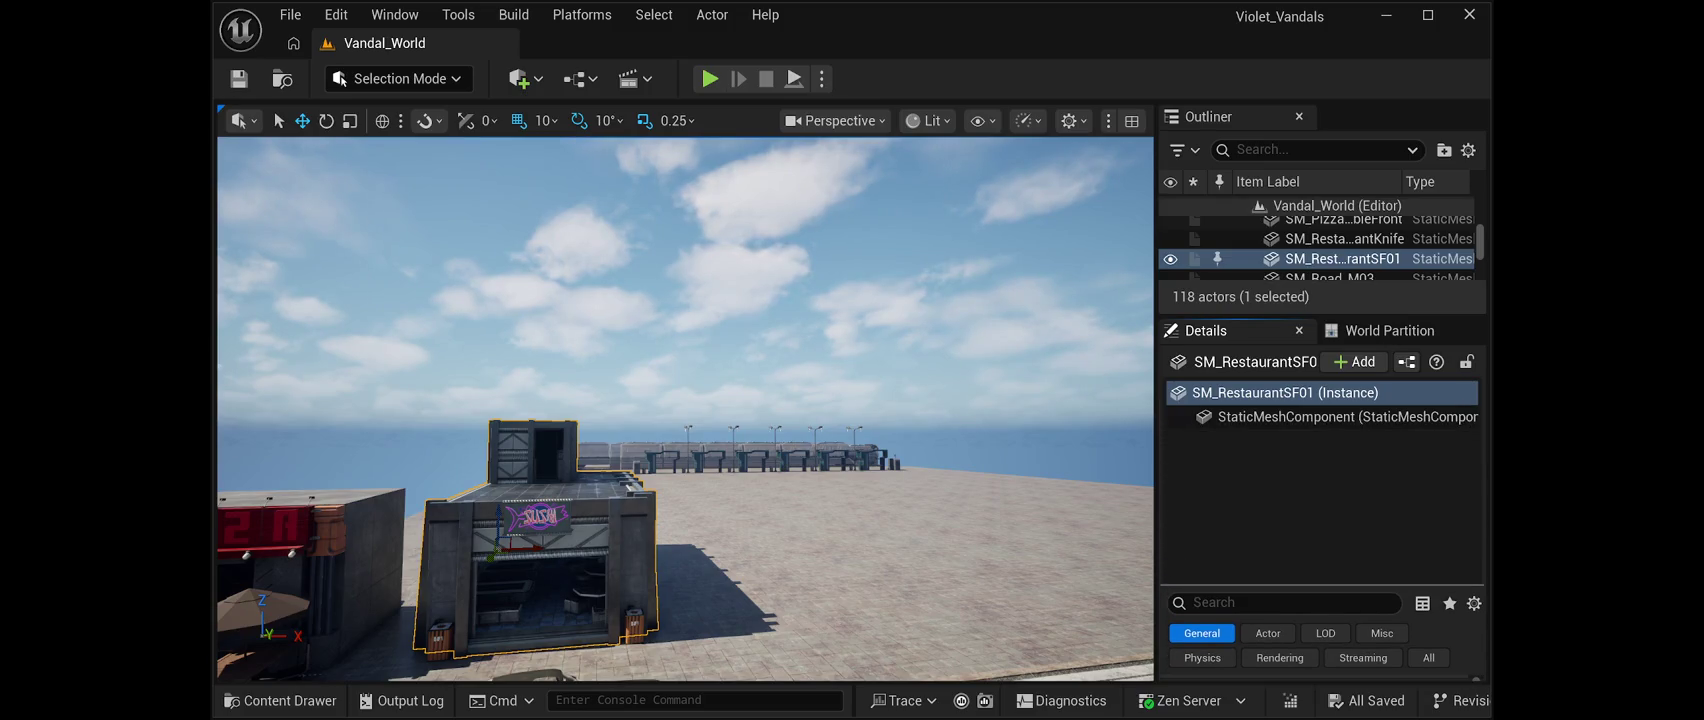
pyautogui.click(1285, 392)
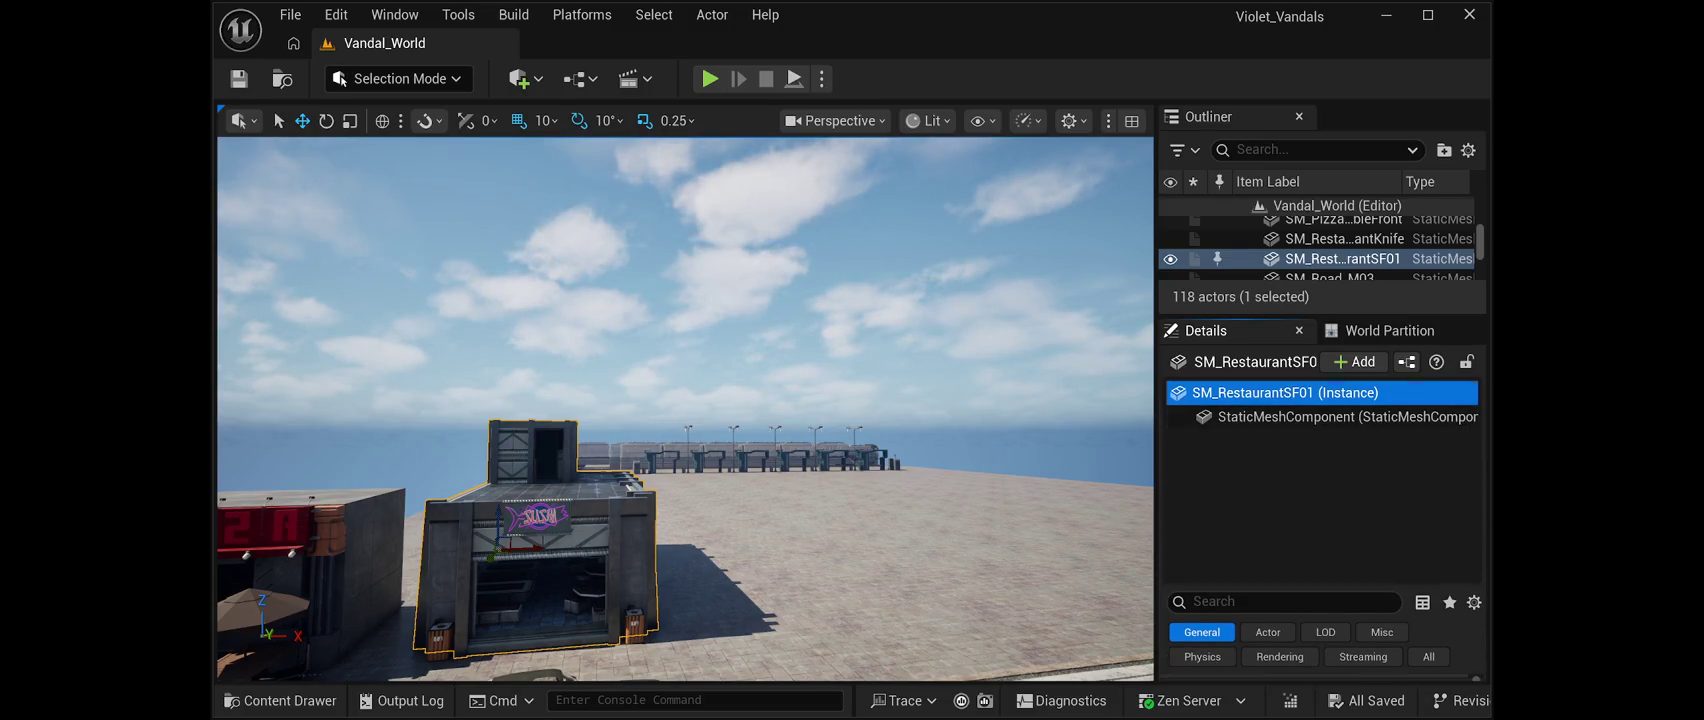
pyautogui.click(1300, 416)
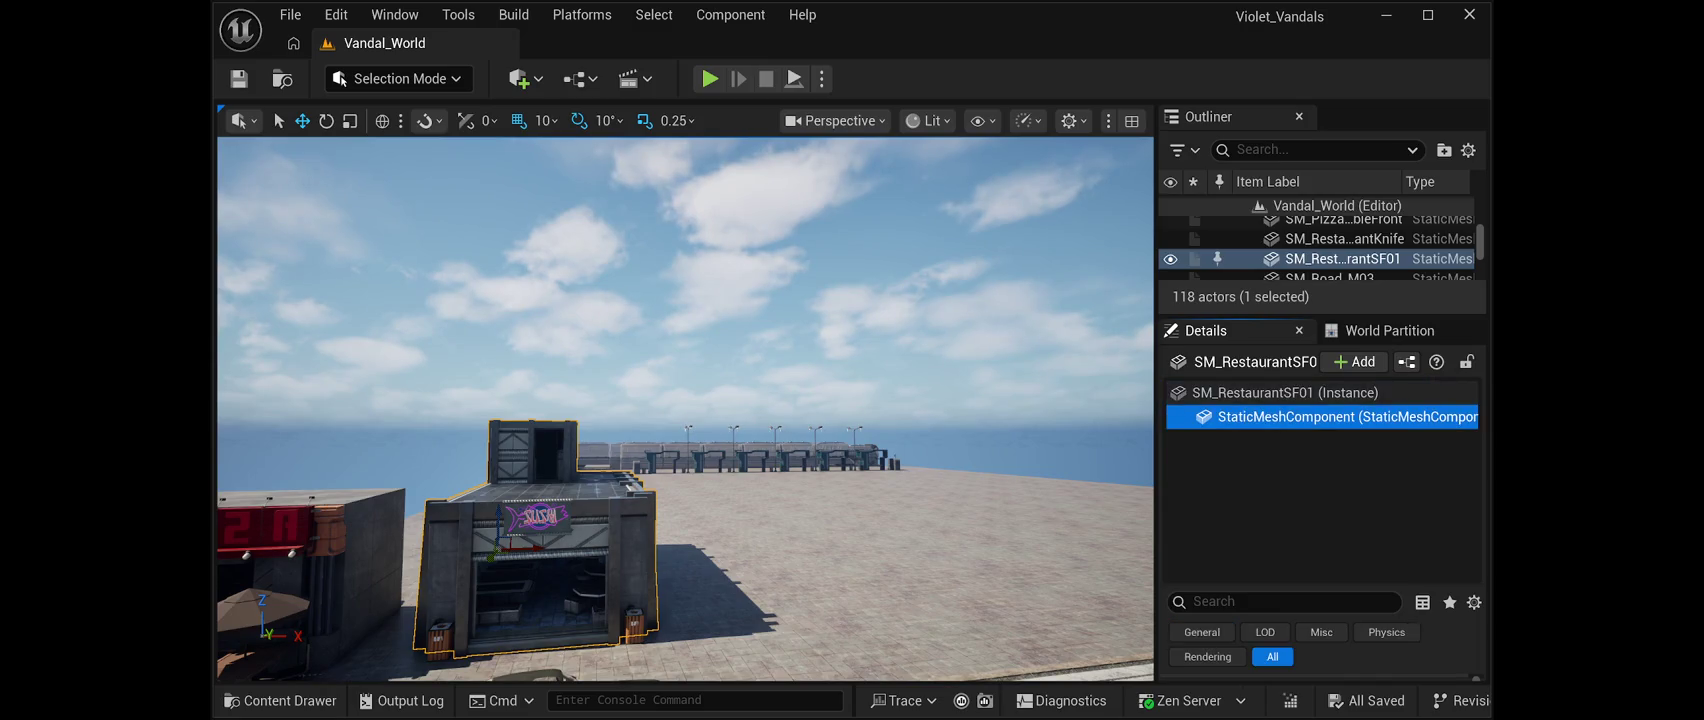
pyautogui.click(1285, 392)
pyautogui.moveTo(1320, 588); pyautogui.dragTo(1320, 455)
pyautogui.click(1428, 523)
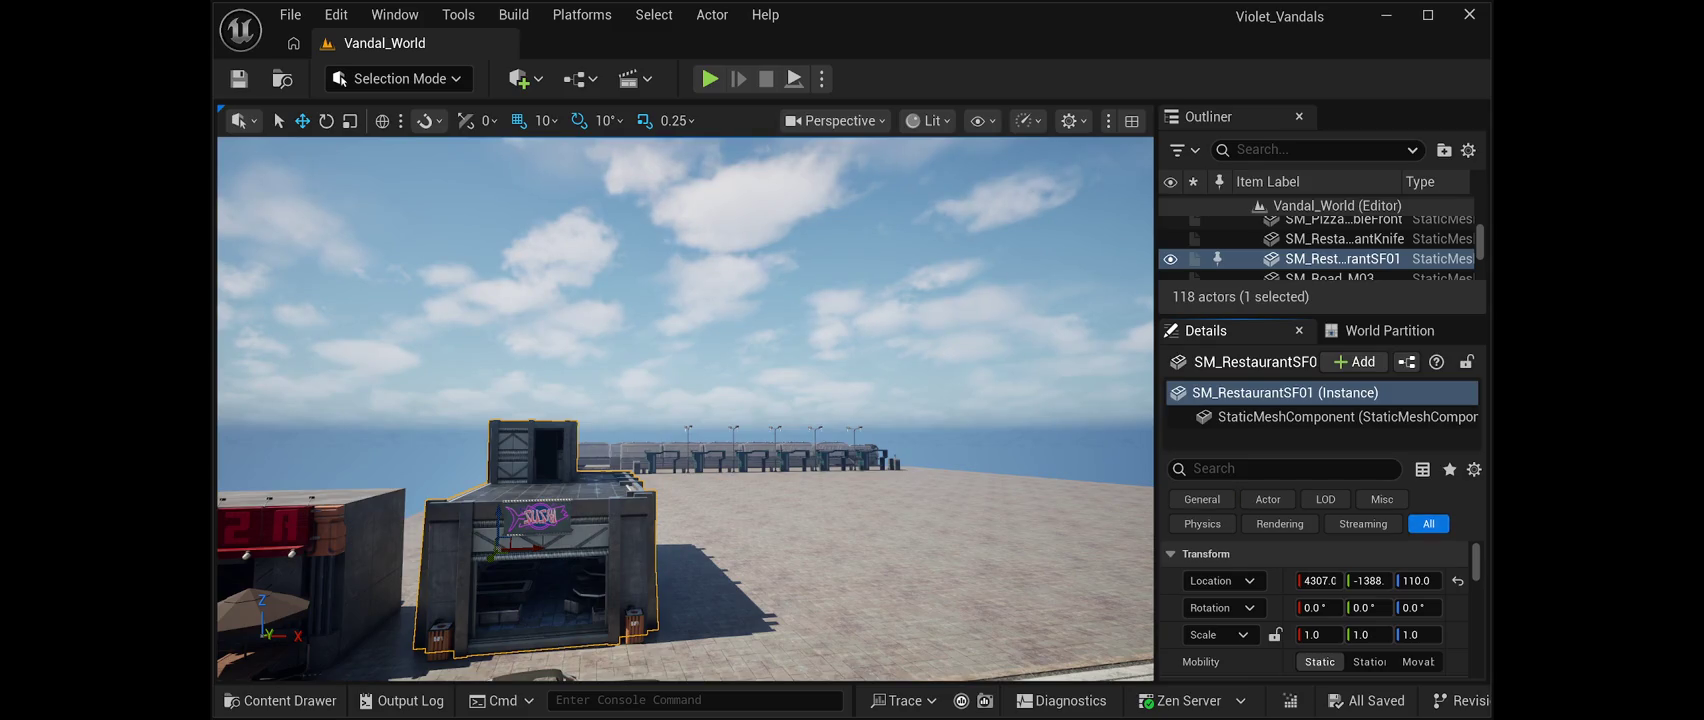
# Filter the building's Details down to its shadow properties with the 'shad' search
pyautogui.click(1280, 469)
pyautogui.write('s')
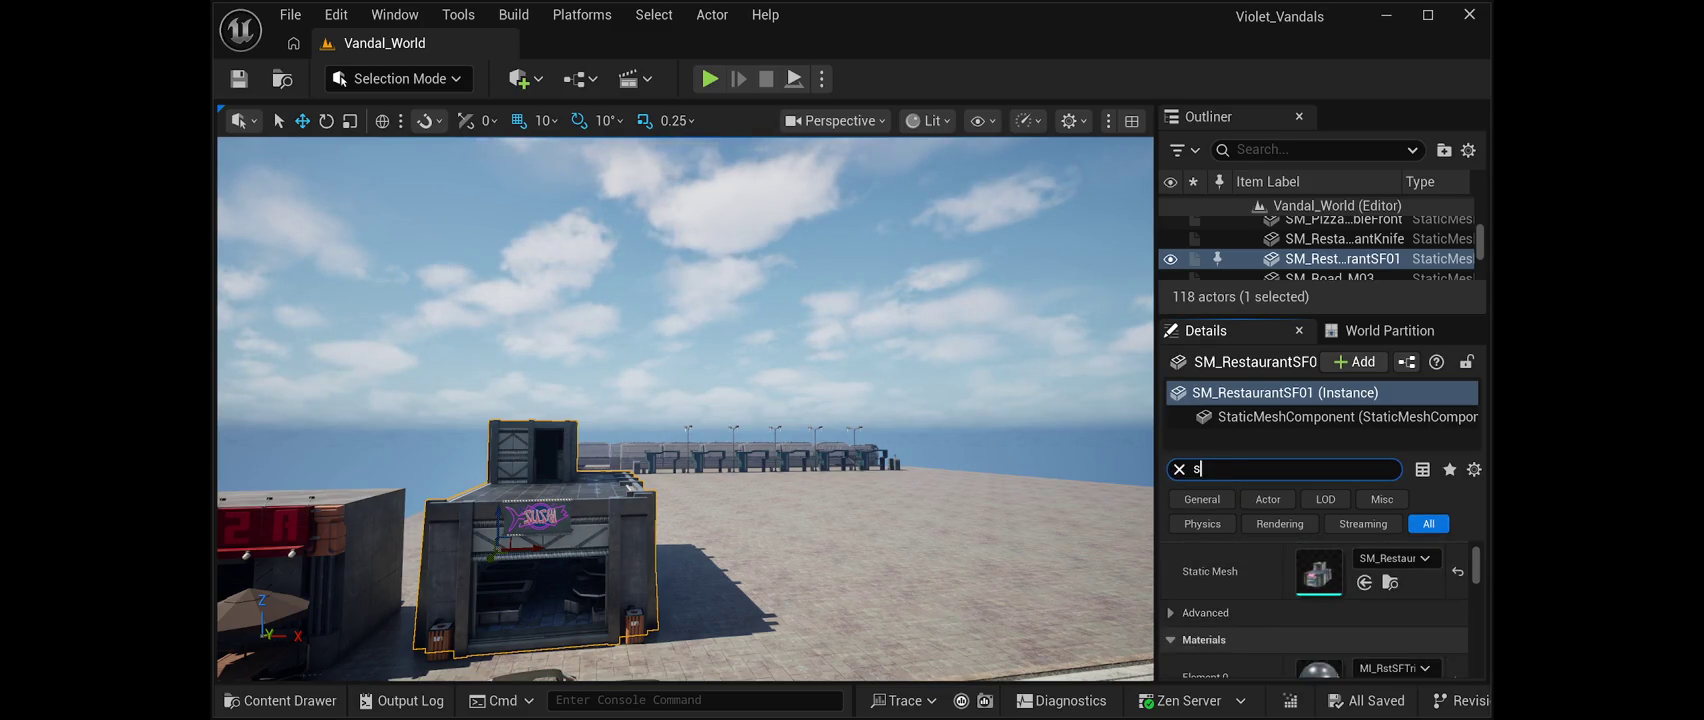
pyautogui.write('h')
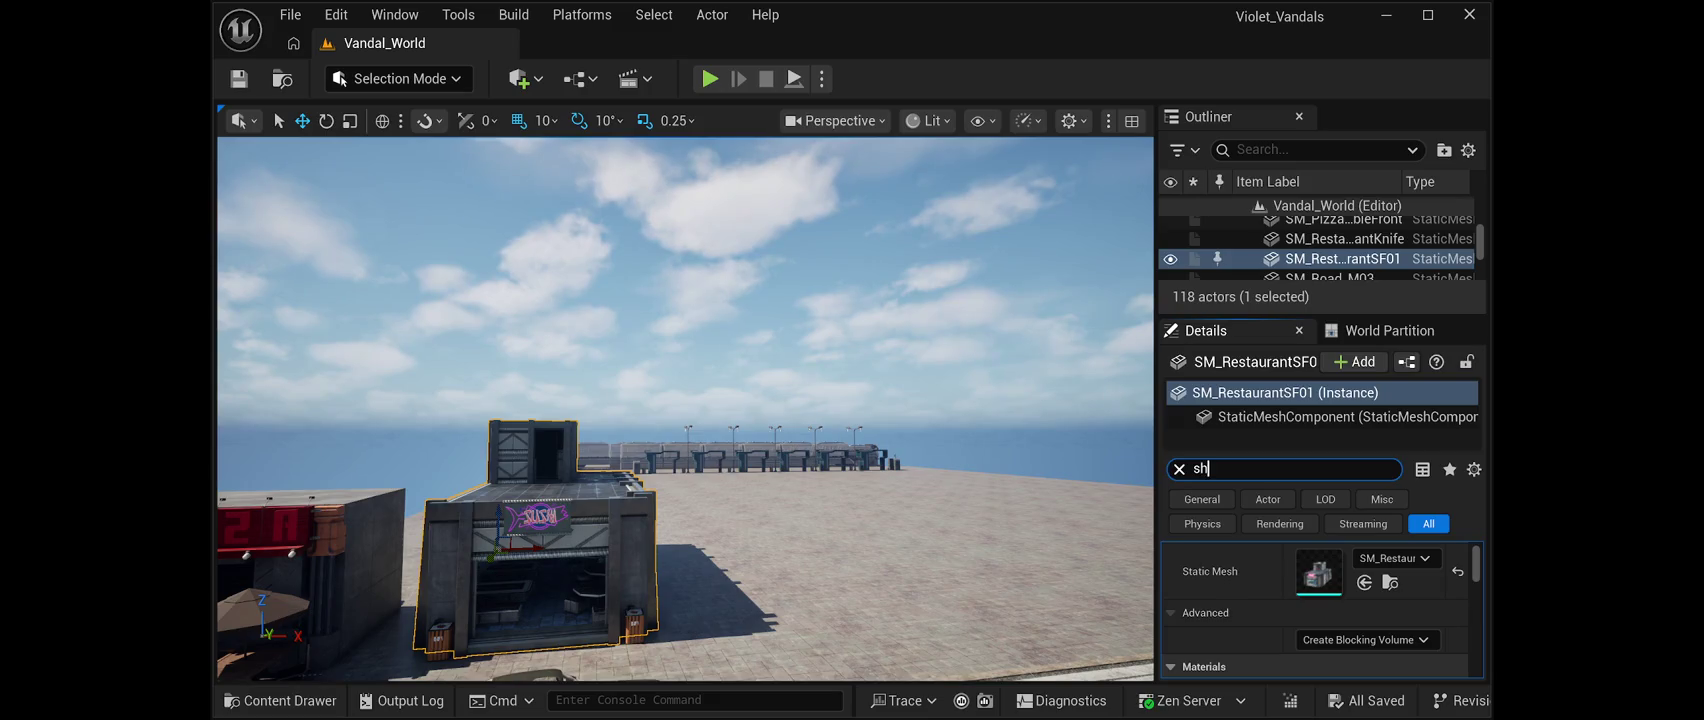
pyautogui.write('adi')
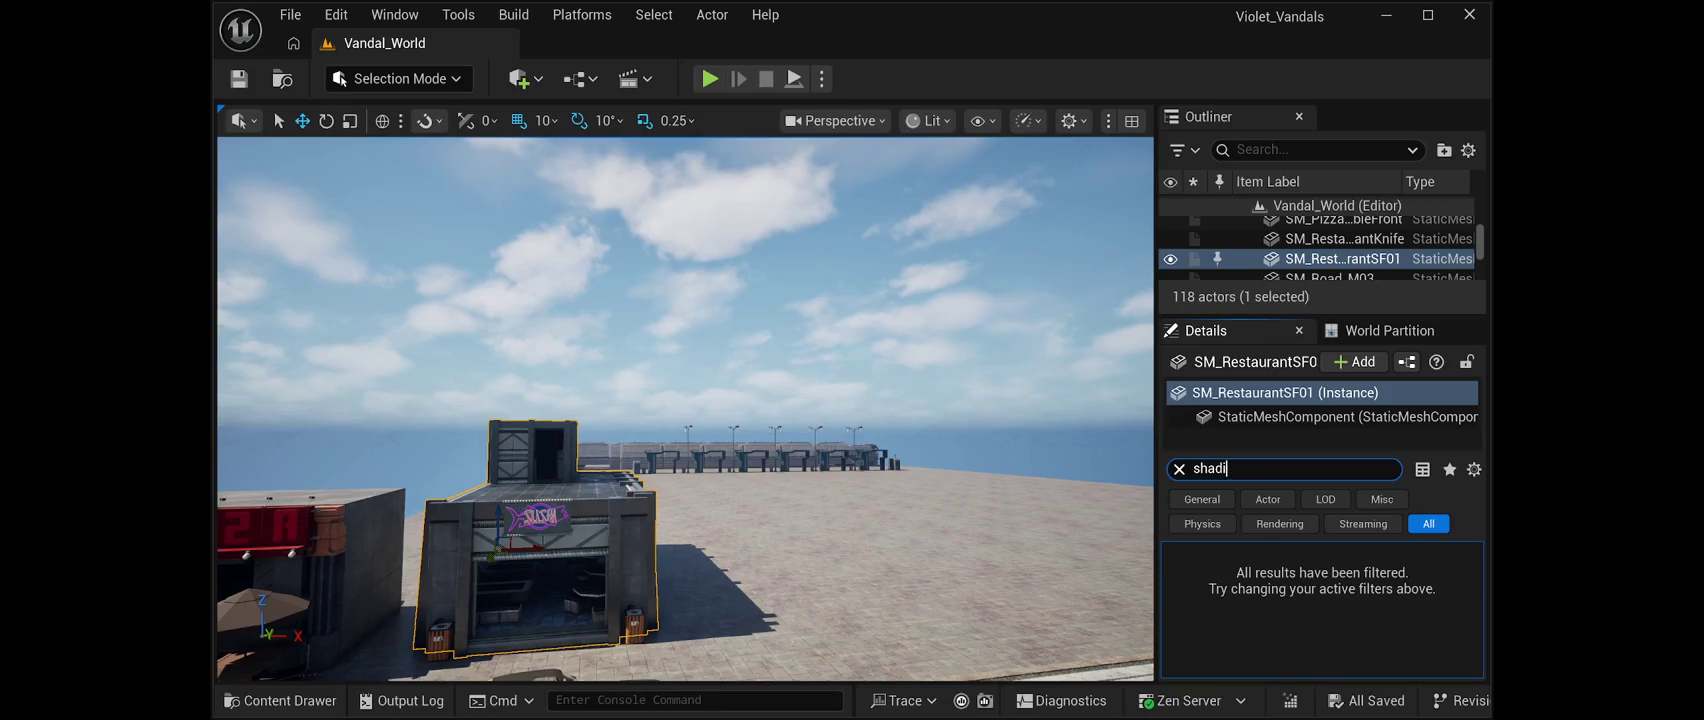
pyautogui.press('BackSpace')
pyautogui.write('er')
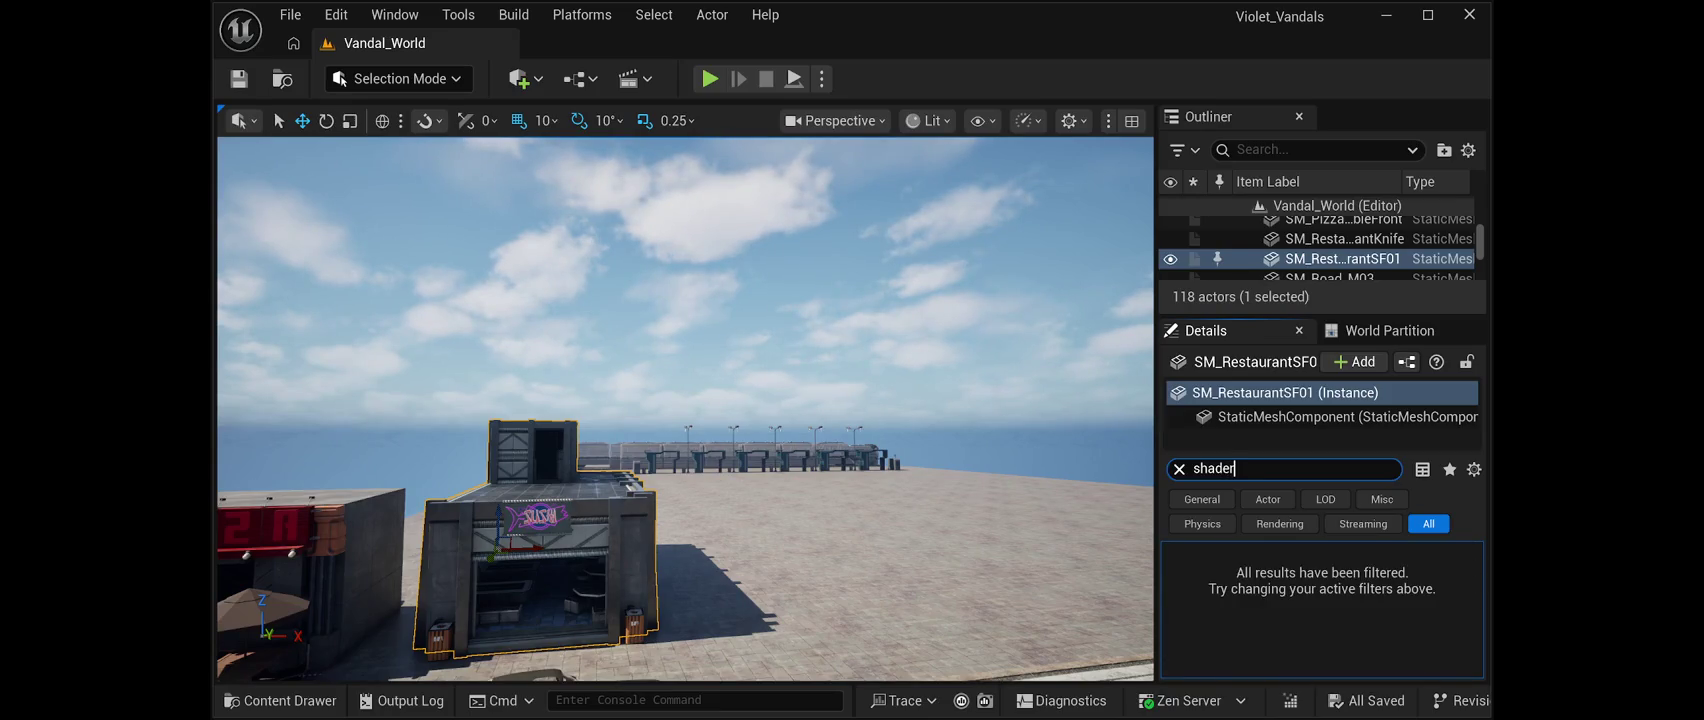
pyautogui.press('BackSpace')
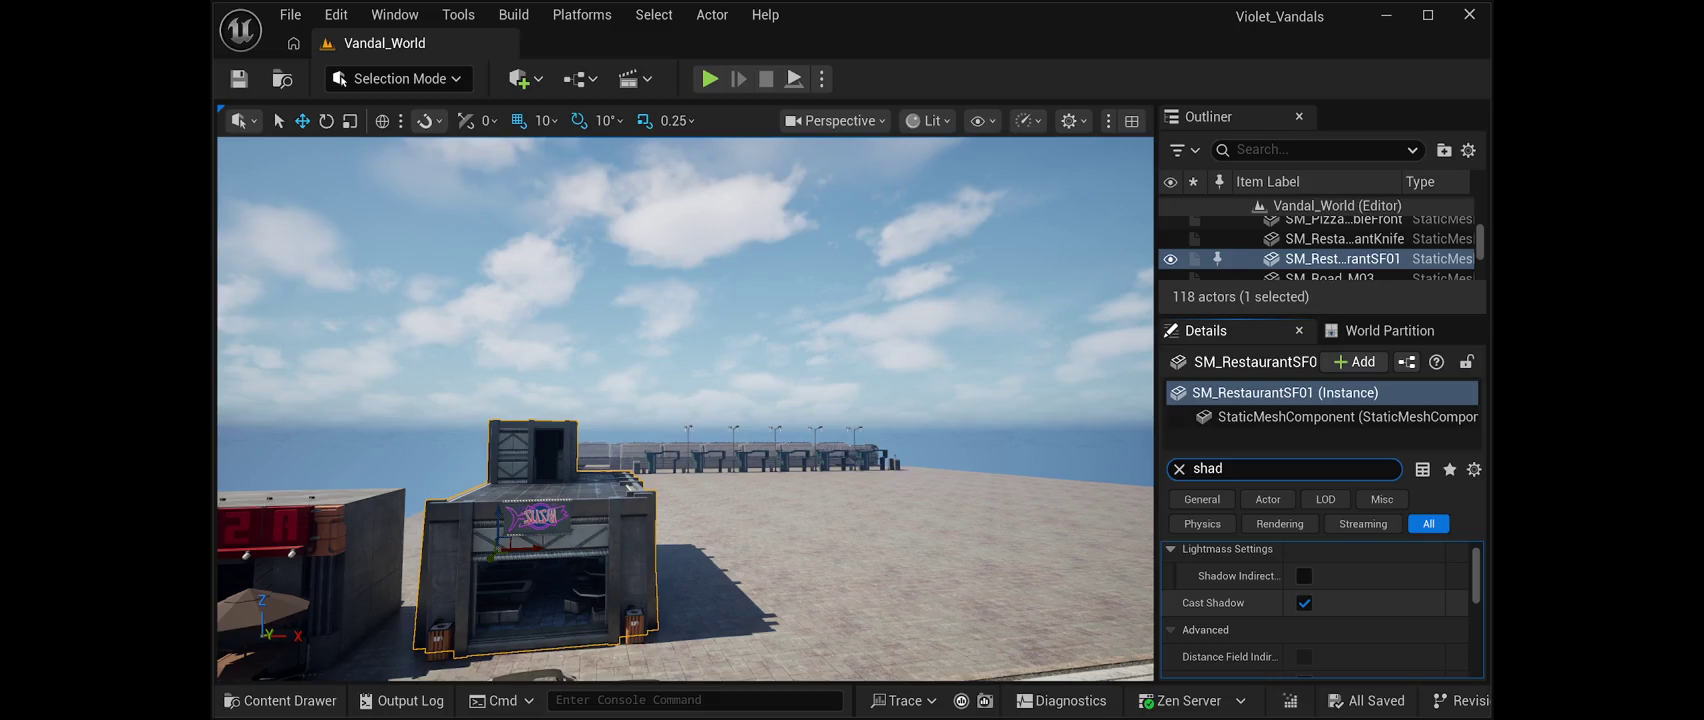
# Review Cast Shadow, Dynamic Shadow and Static Shadow, then change the filter to 'lit'
pyautogui.scroll(-2, 1315, 610)
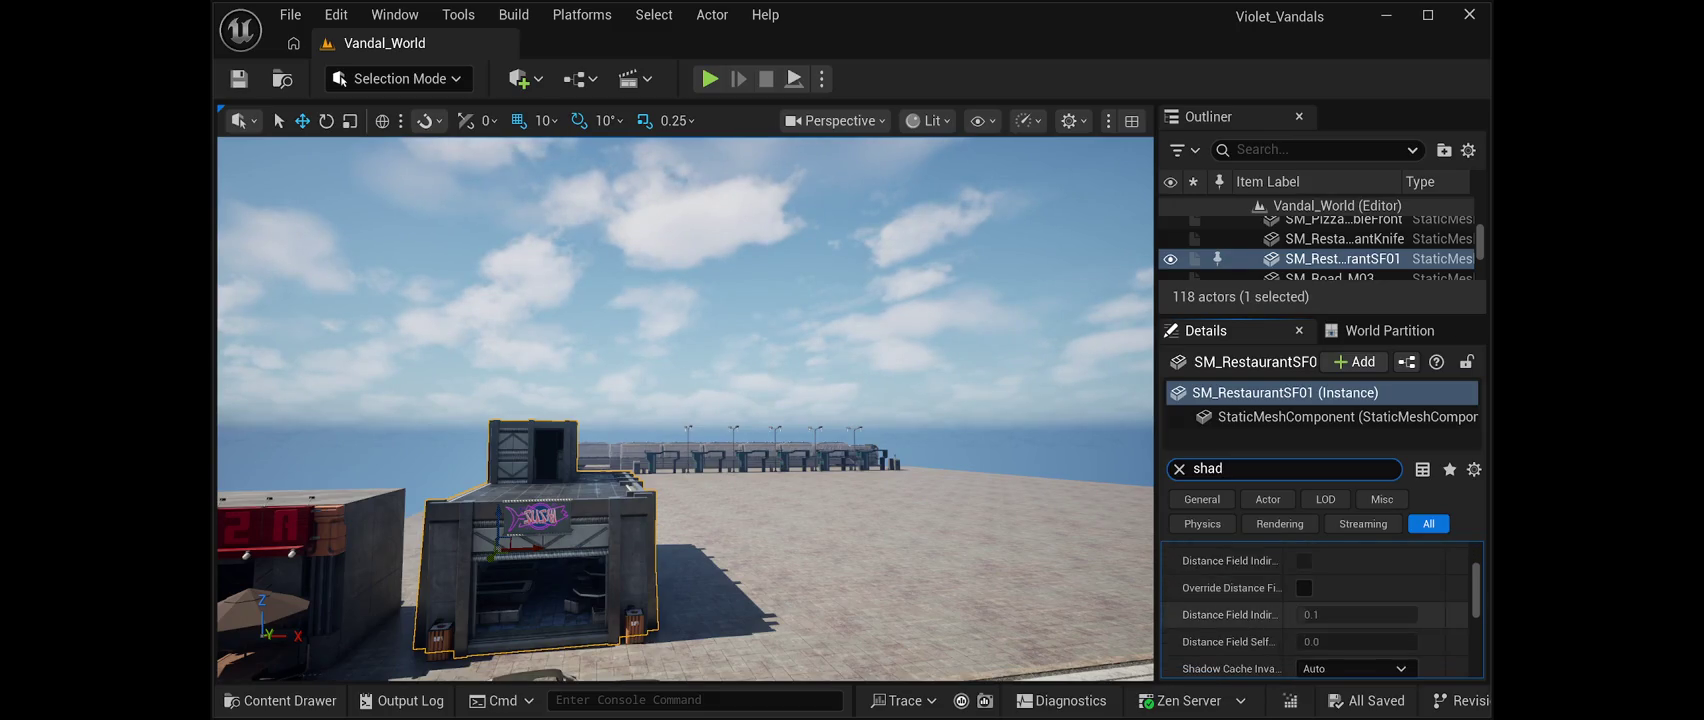
pyautogui.scroll(-2, 1315, 610)
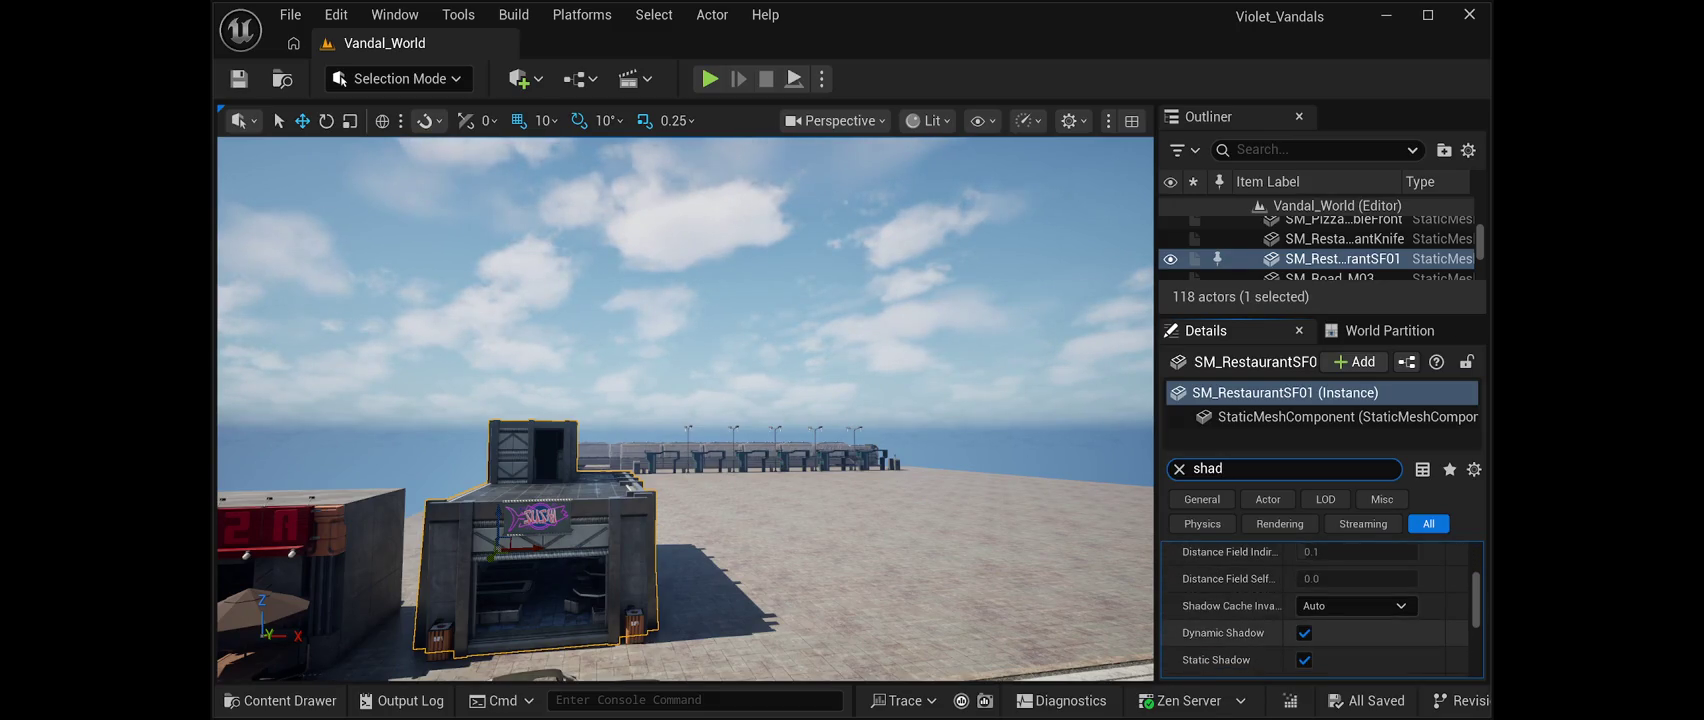
pyautogui.scroll(-2, 1315, 610)
pyautogui.scroll(-2, 1315, 610)
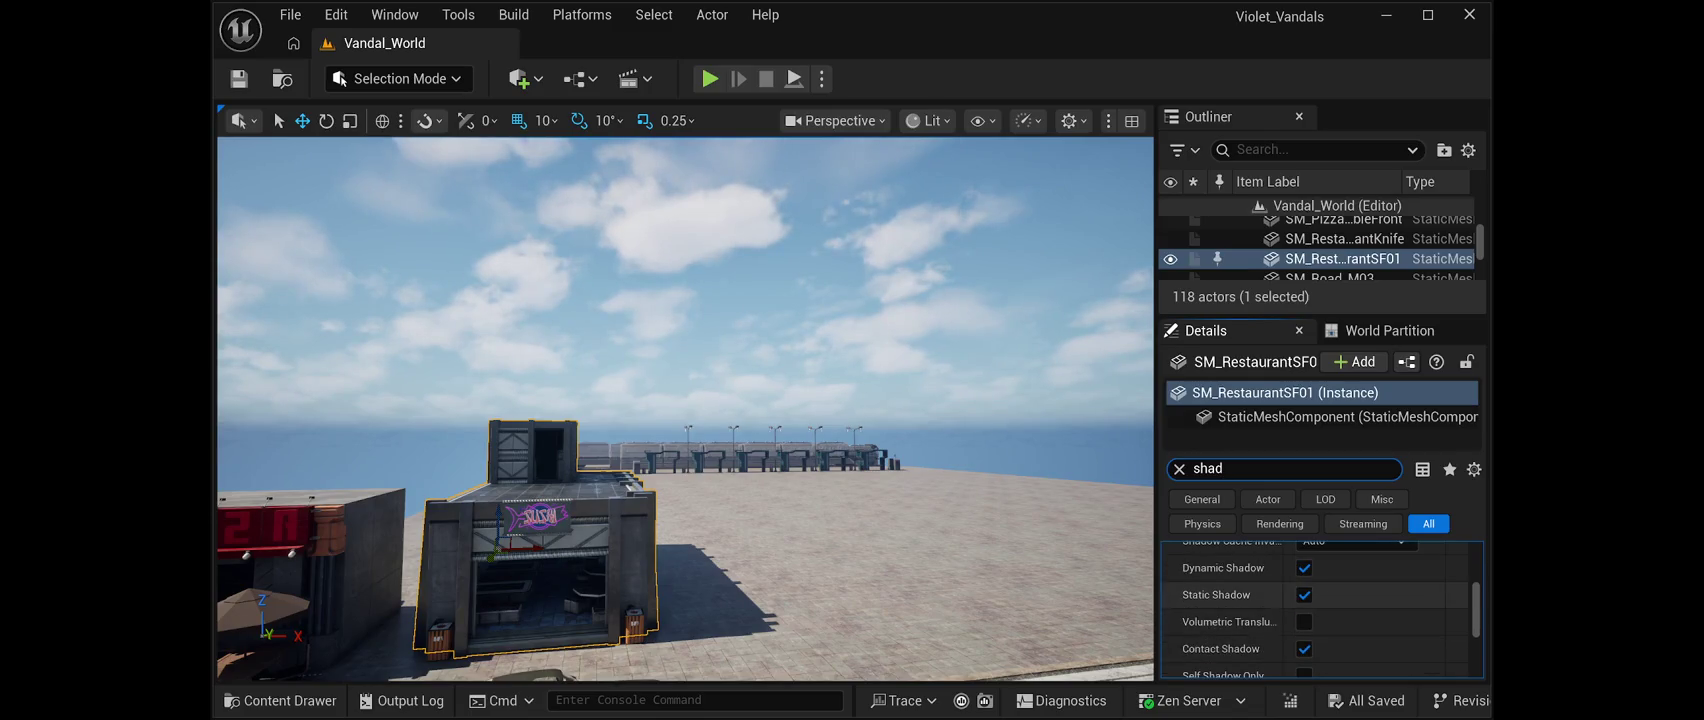
pyautogui.scroll(-1, 1315, 610)
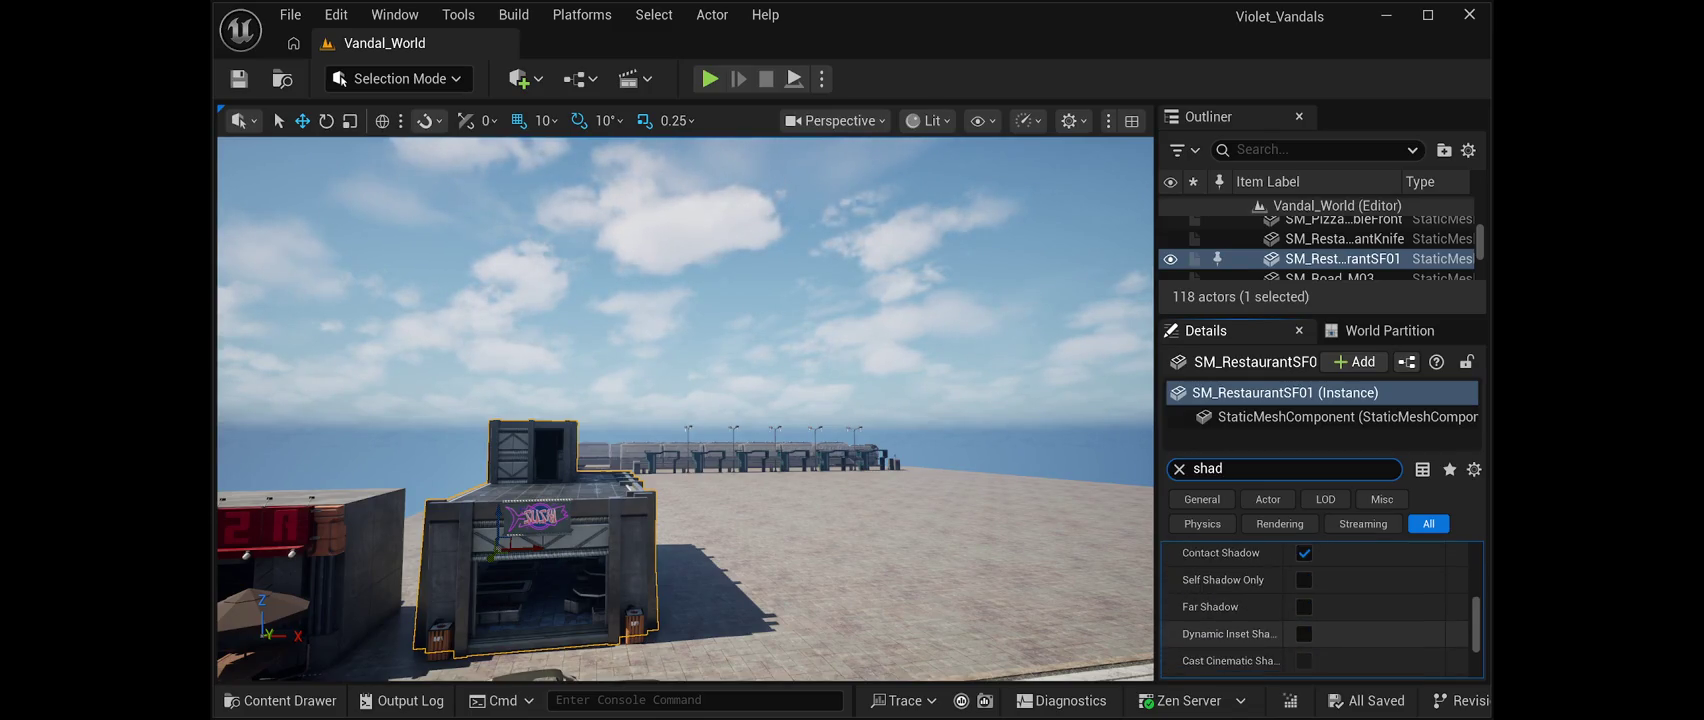
pyautogui.scroll(-3, 1315, 610)
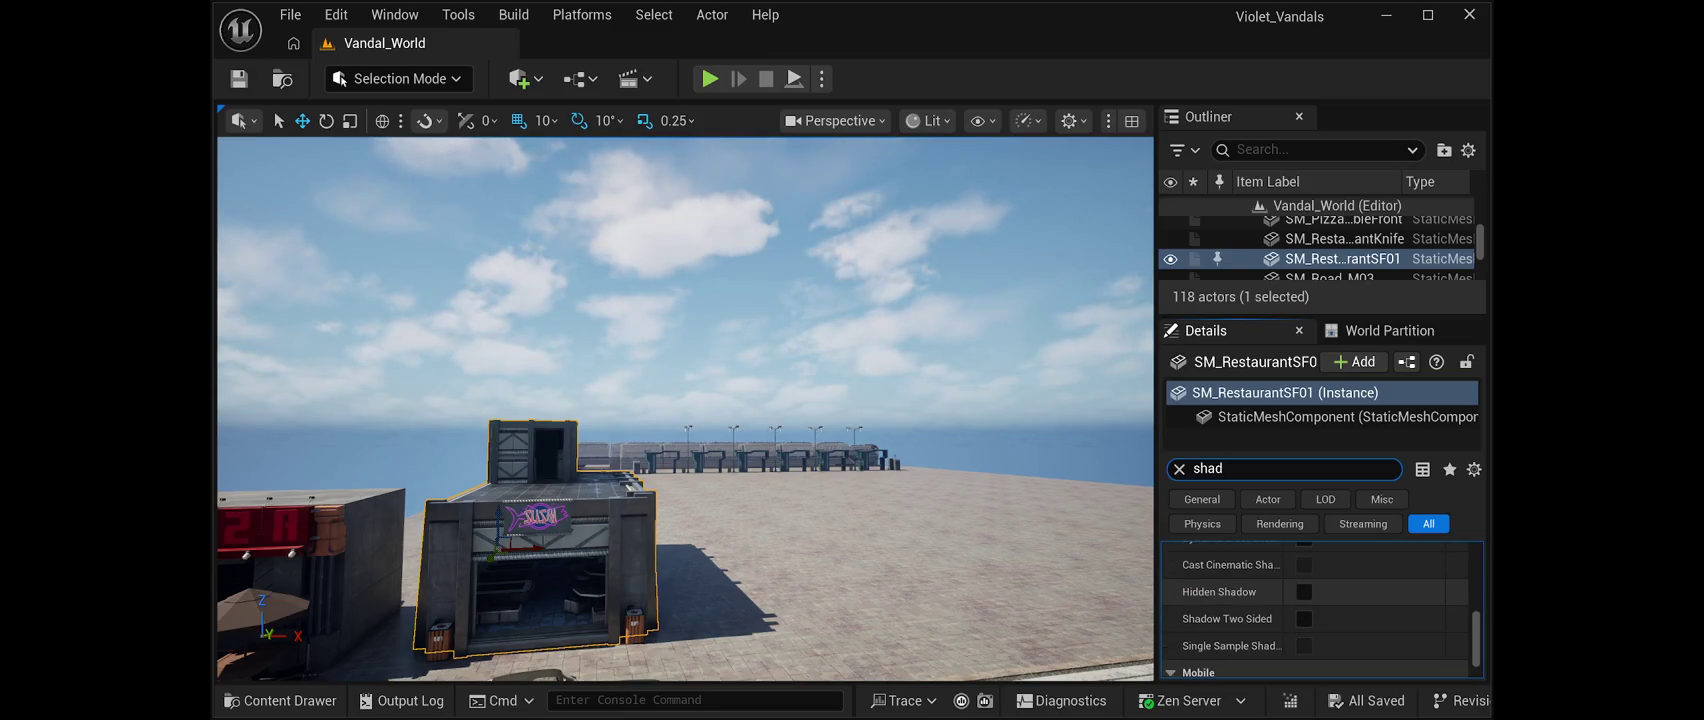
pyautogui.scroll(-2, 1315, 610)
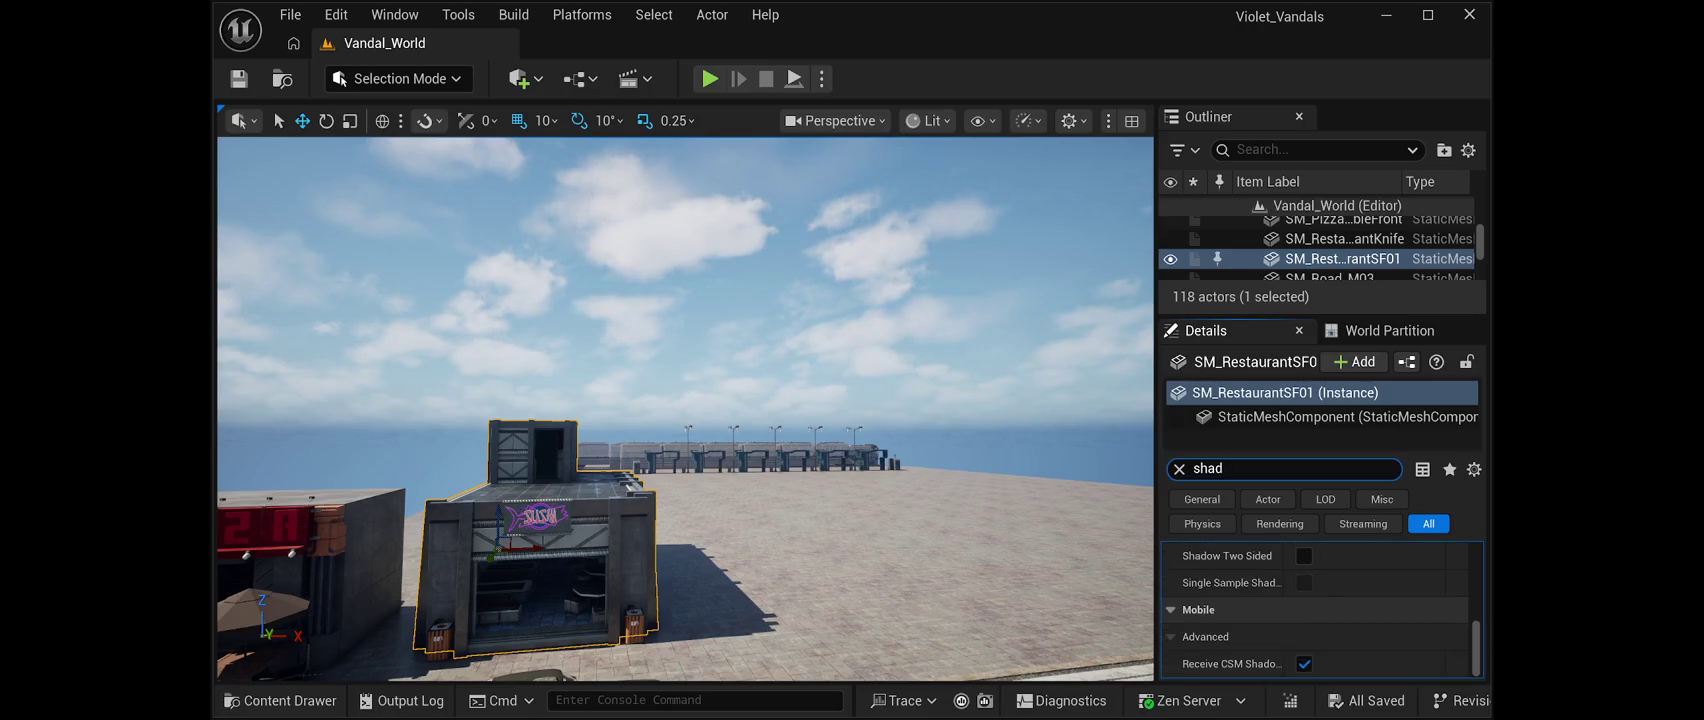
pyautogui.click(1208, 468)
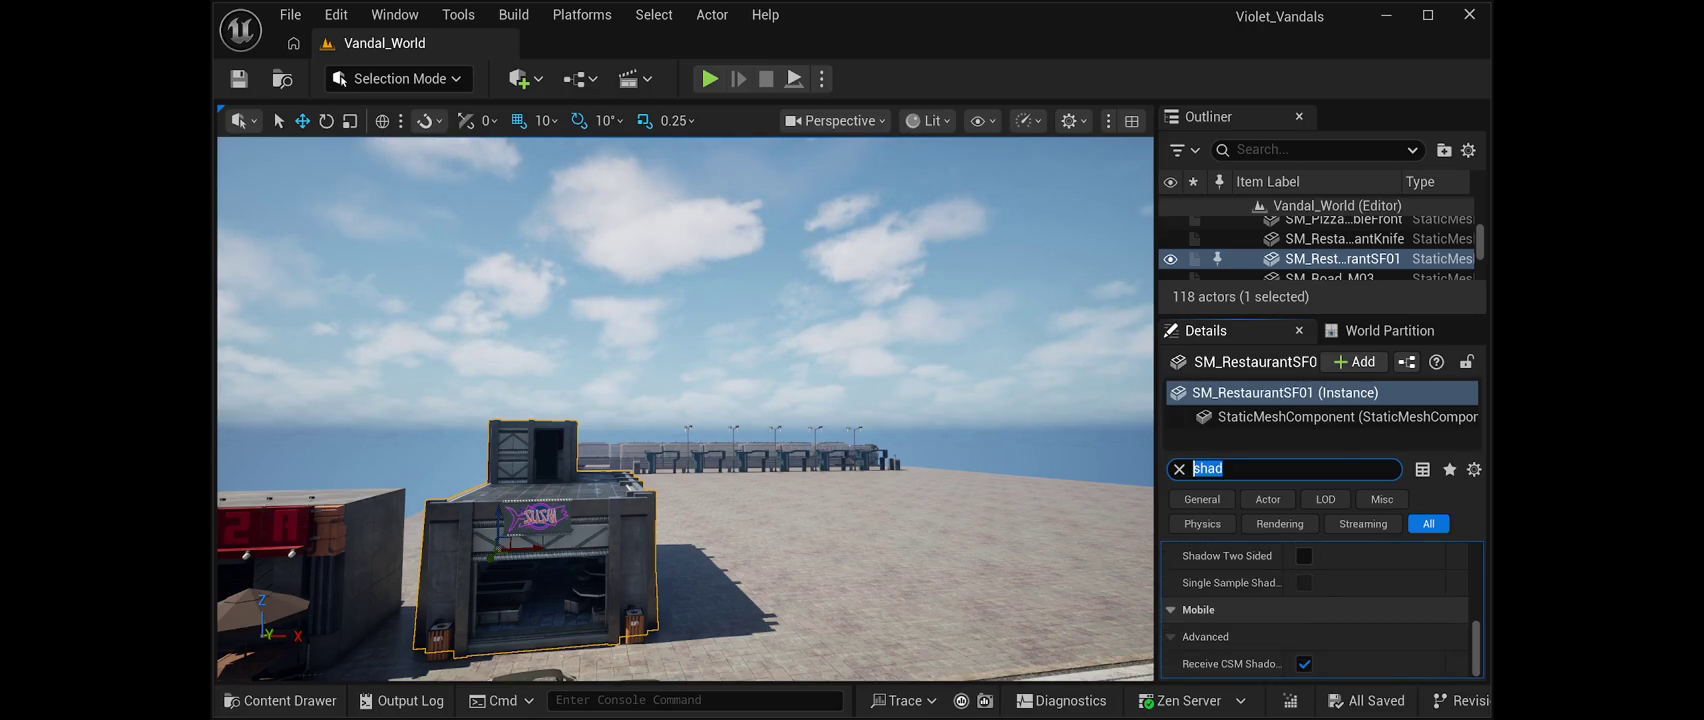
pyautogui.write('lit')
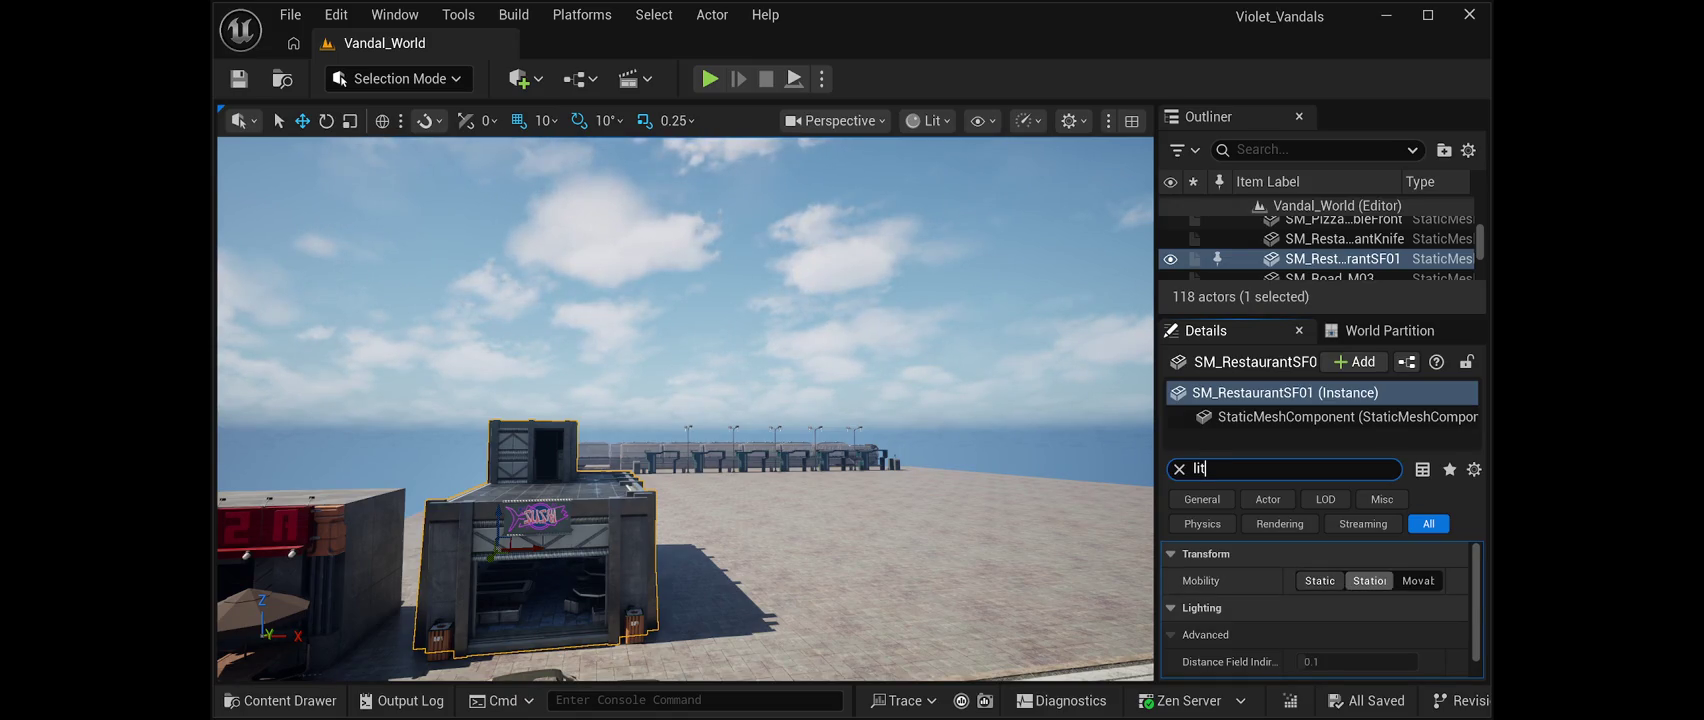
# Set the restaurant building's mobility to Movable, save the level, and start Play In Editor
pyautogui.click(1319, 580)
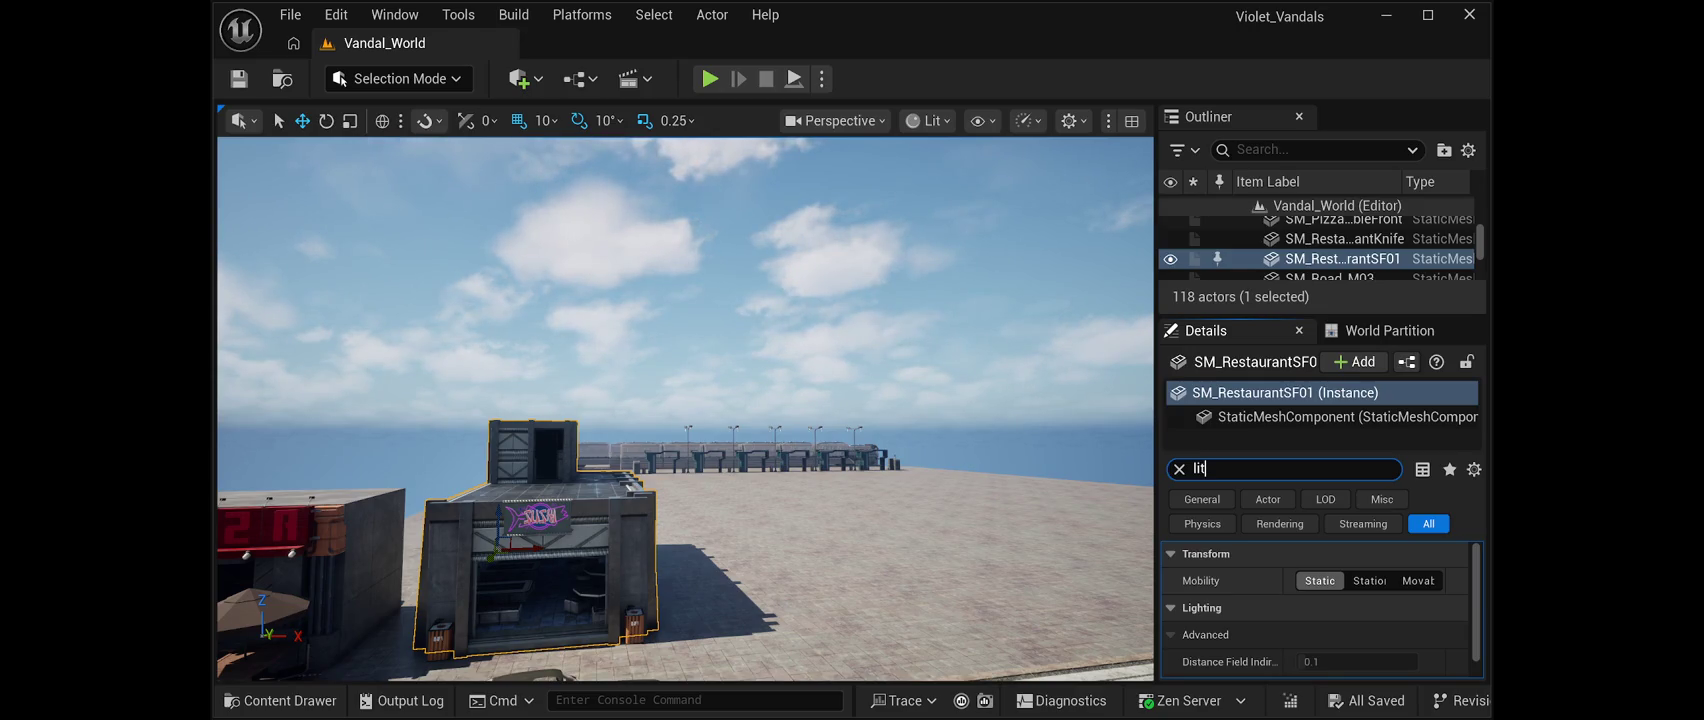
pyautogui.click(1418, 580)
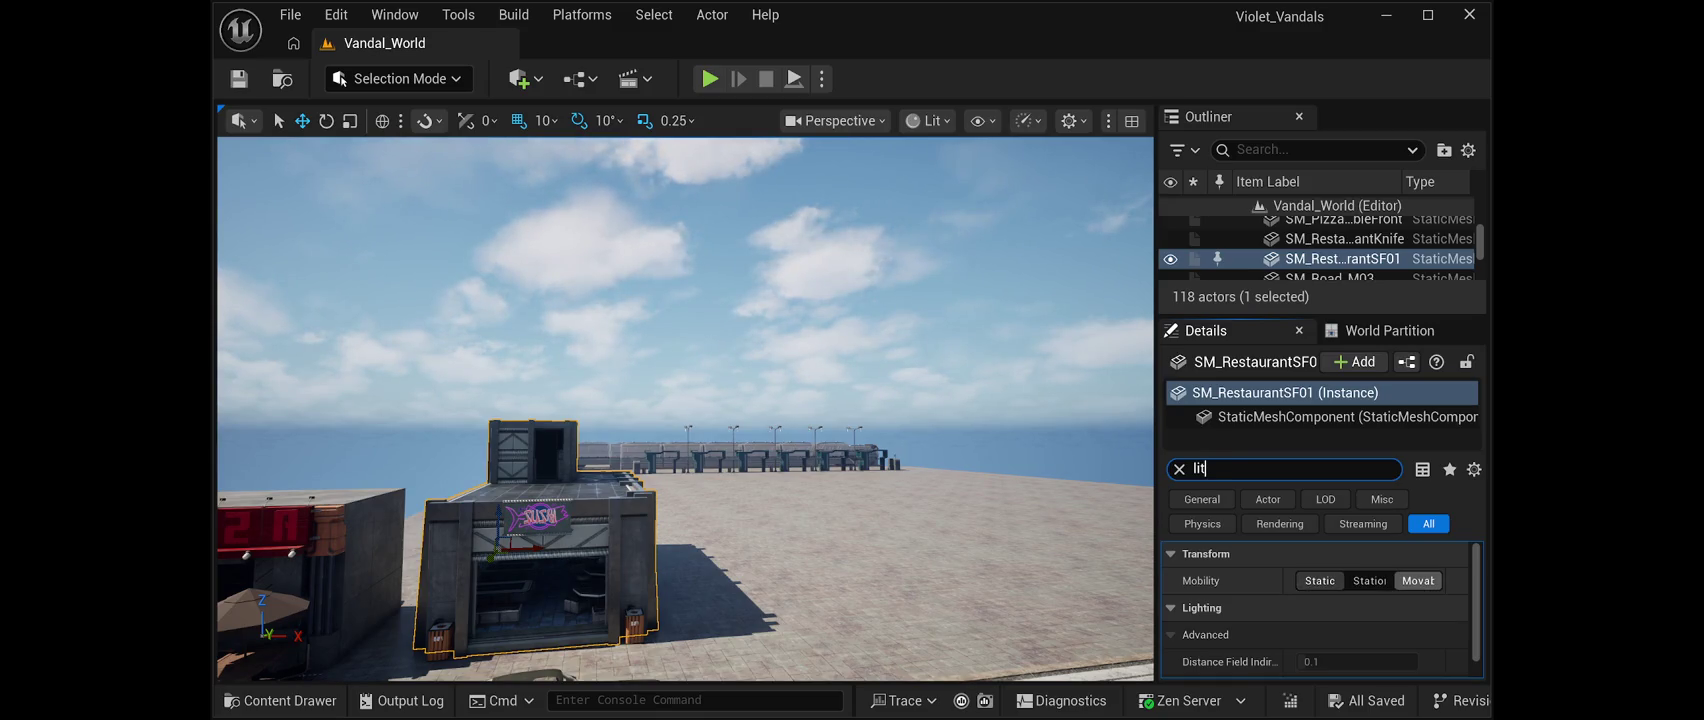
pyautogui.click(1418, 580)
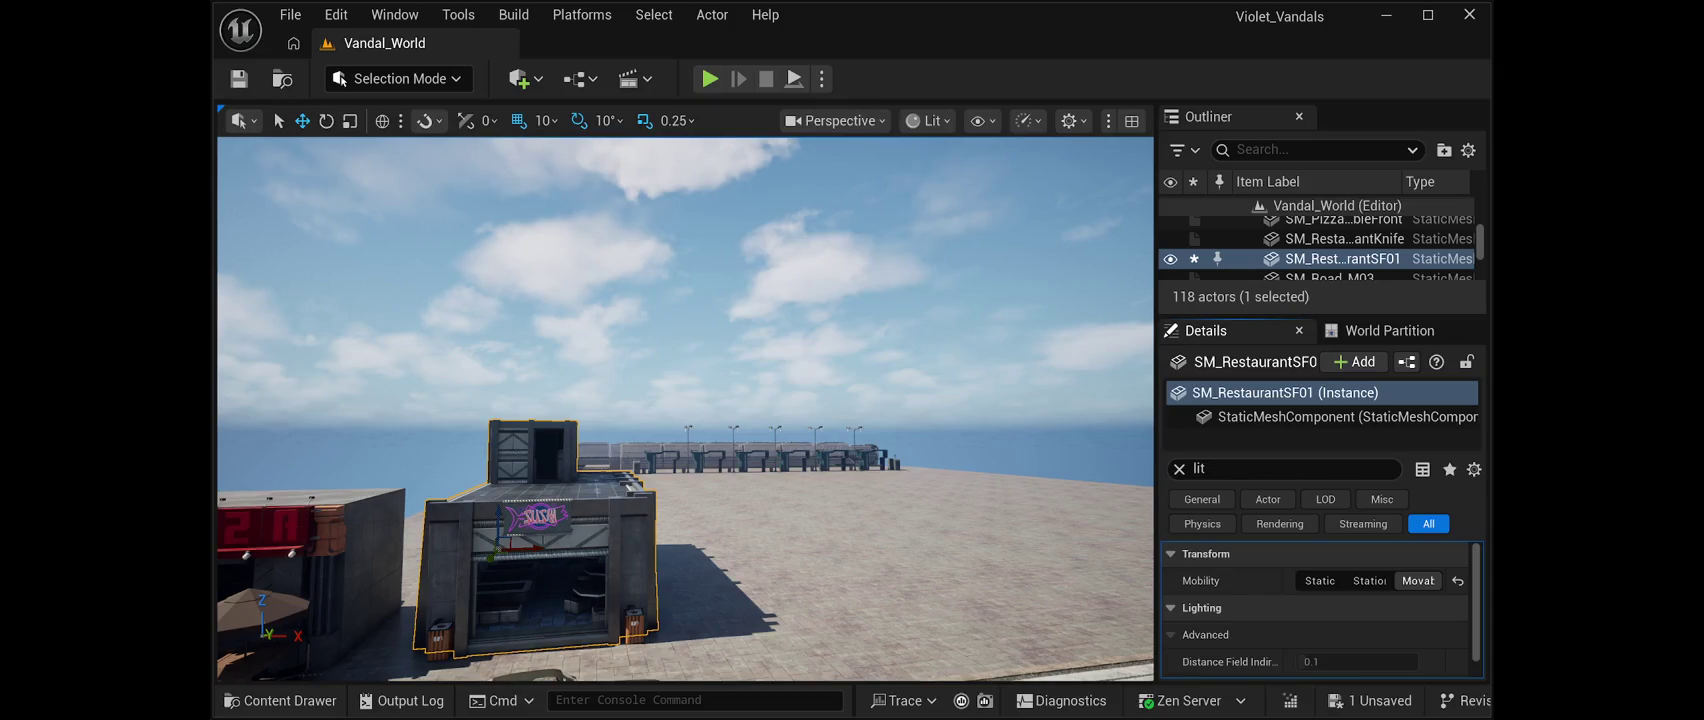
pyautogui.click(238, 78)
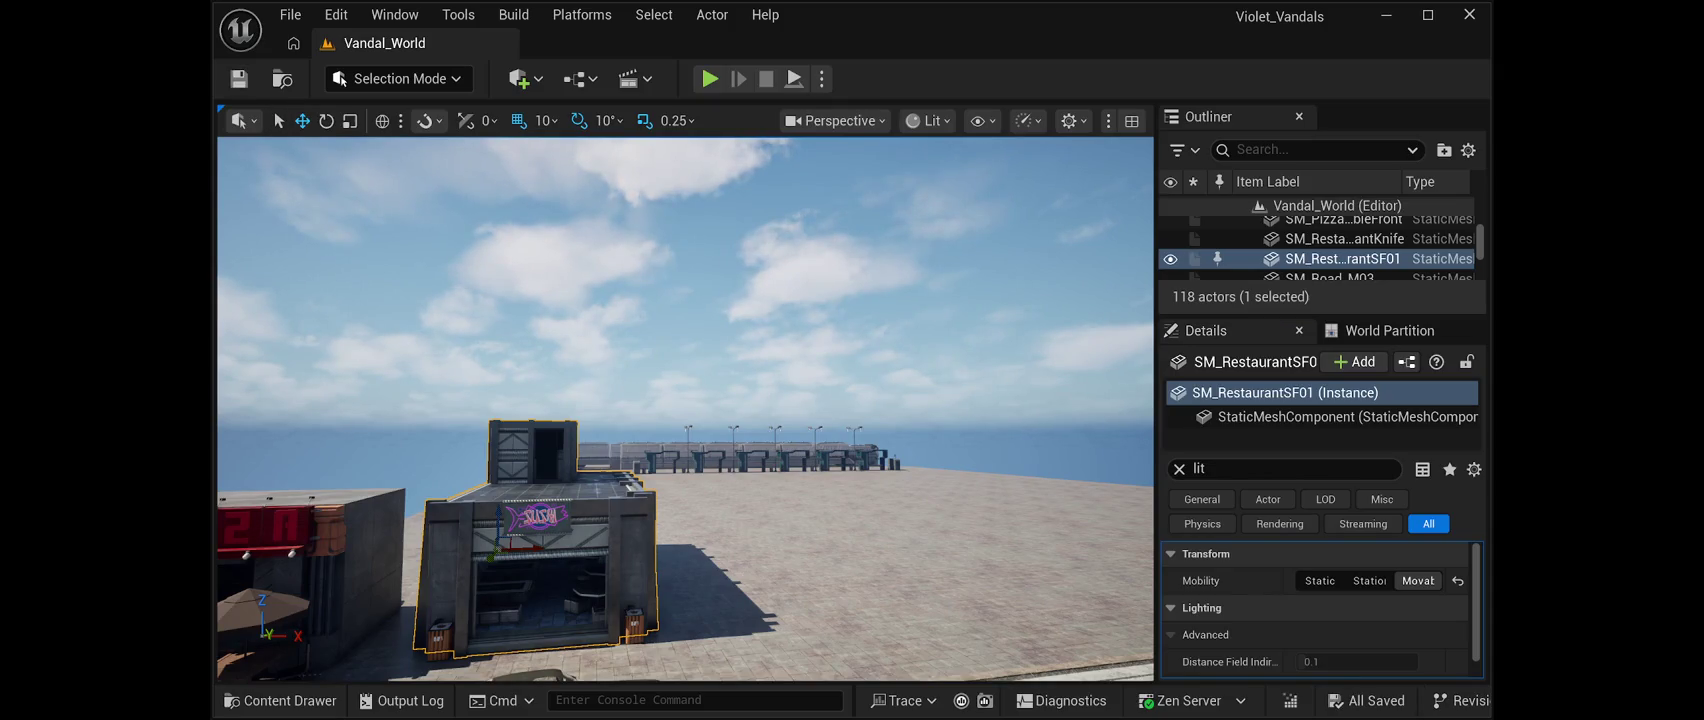
pyautogui.hotkey('alt', 'p')
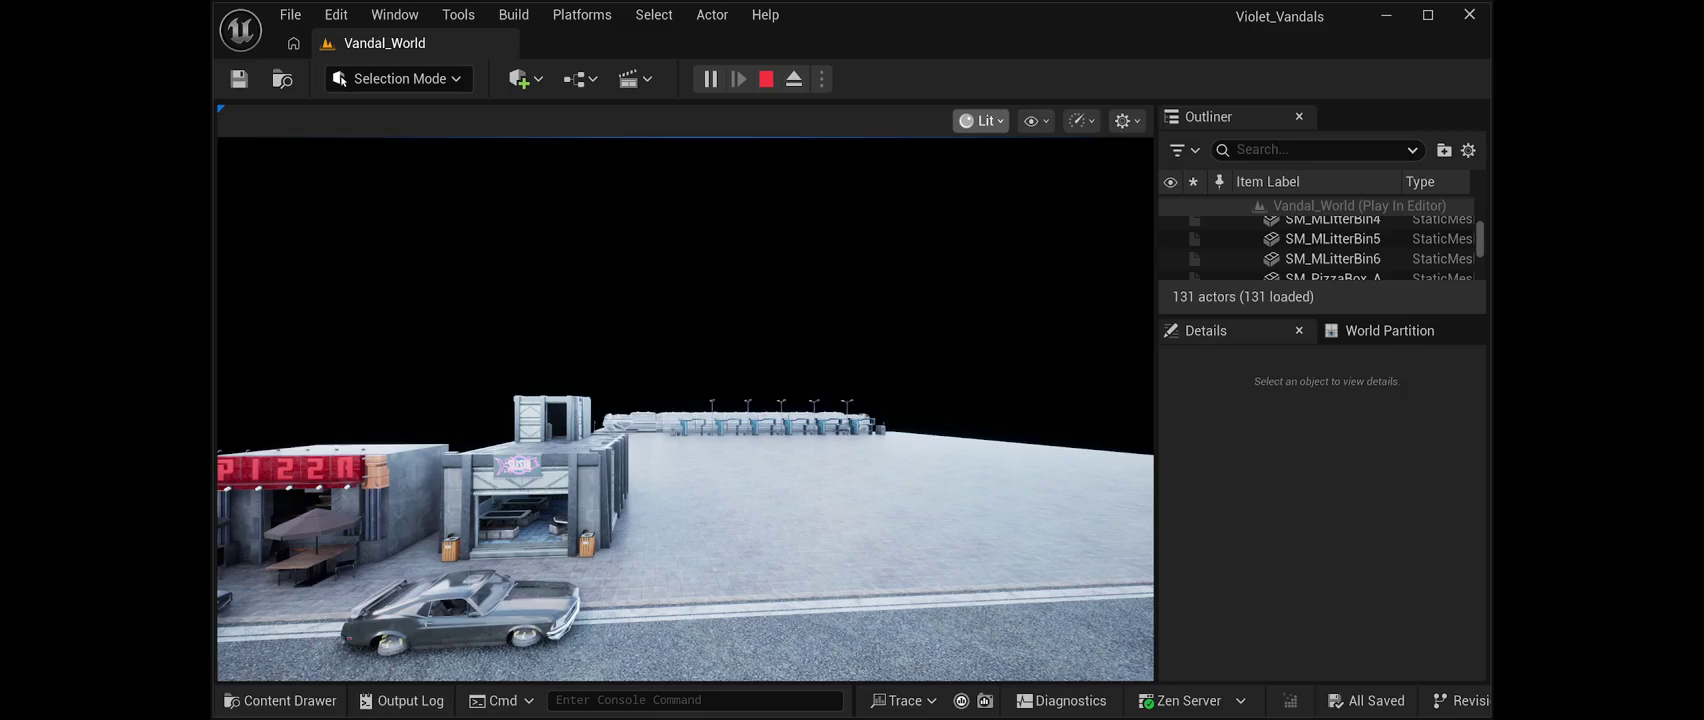
# Compare Unlit (F2) and Lit (F3) rendering in the game view, then end the play session
pyautogui.press('F2')
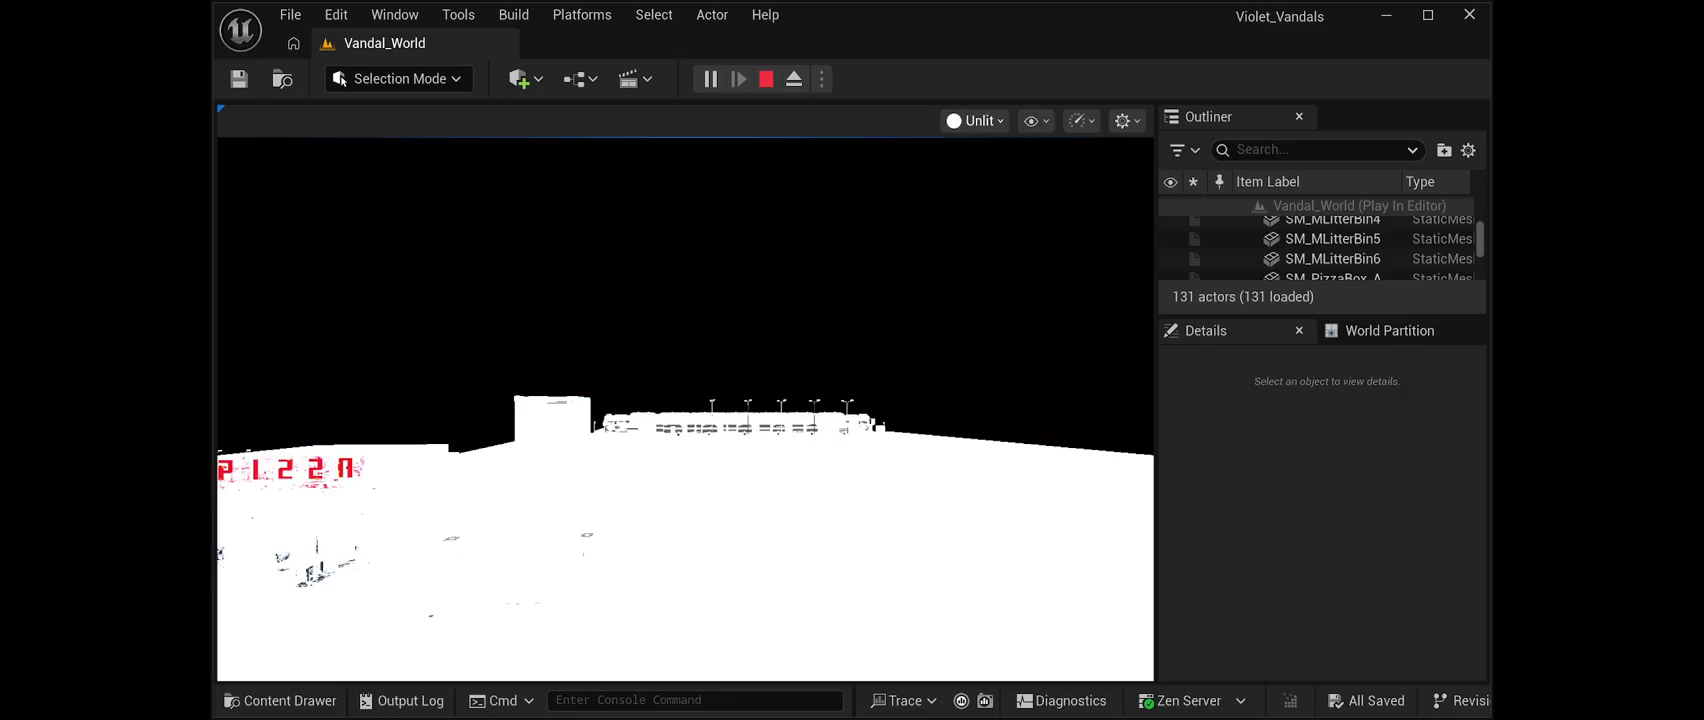
pyautogui.press('F3')
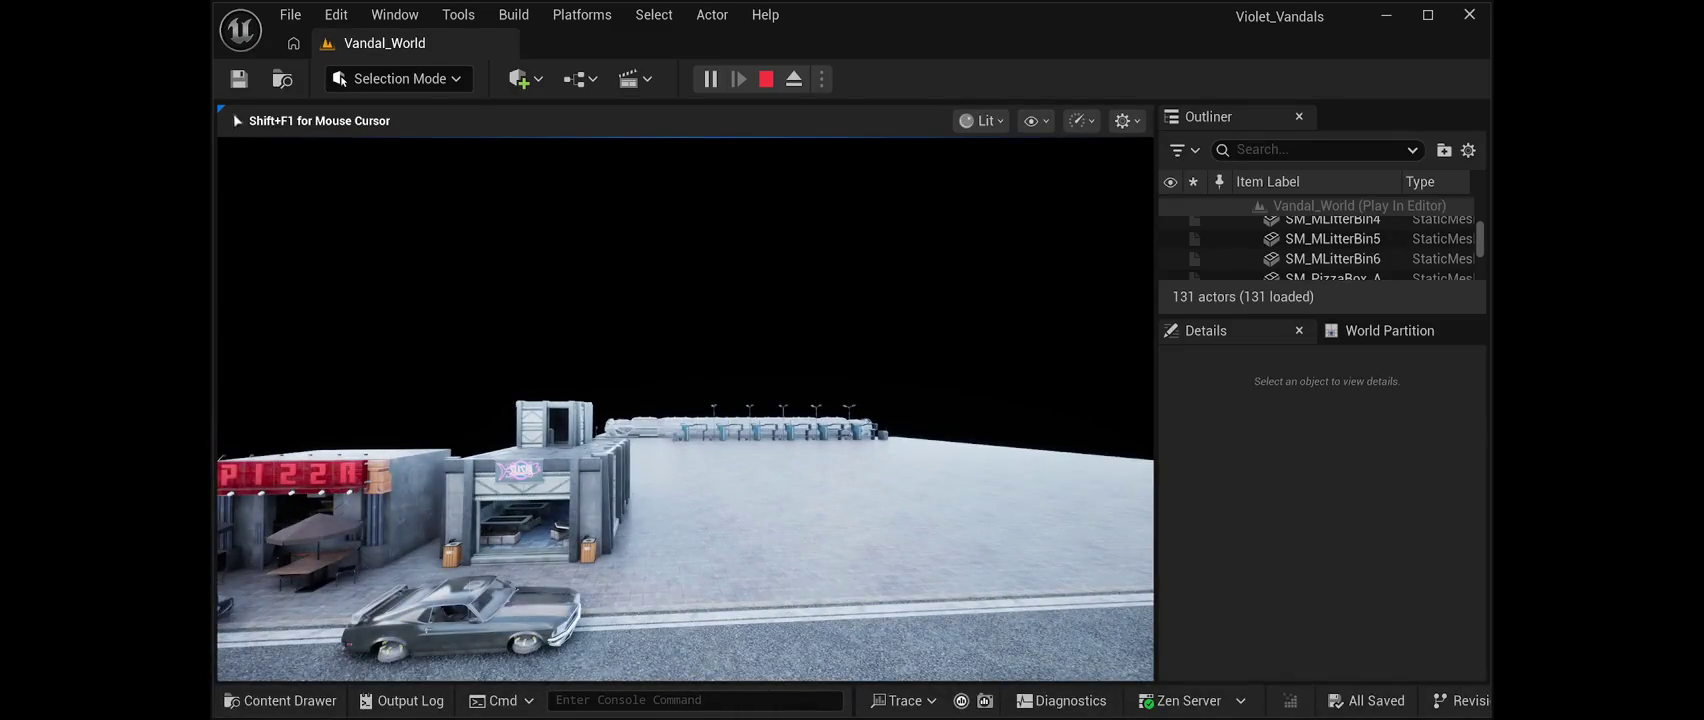
pyautogui.press('Escape')
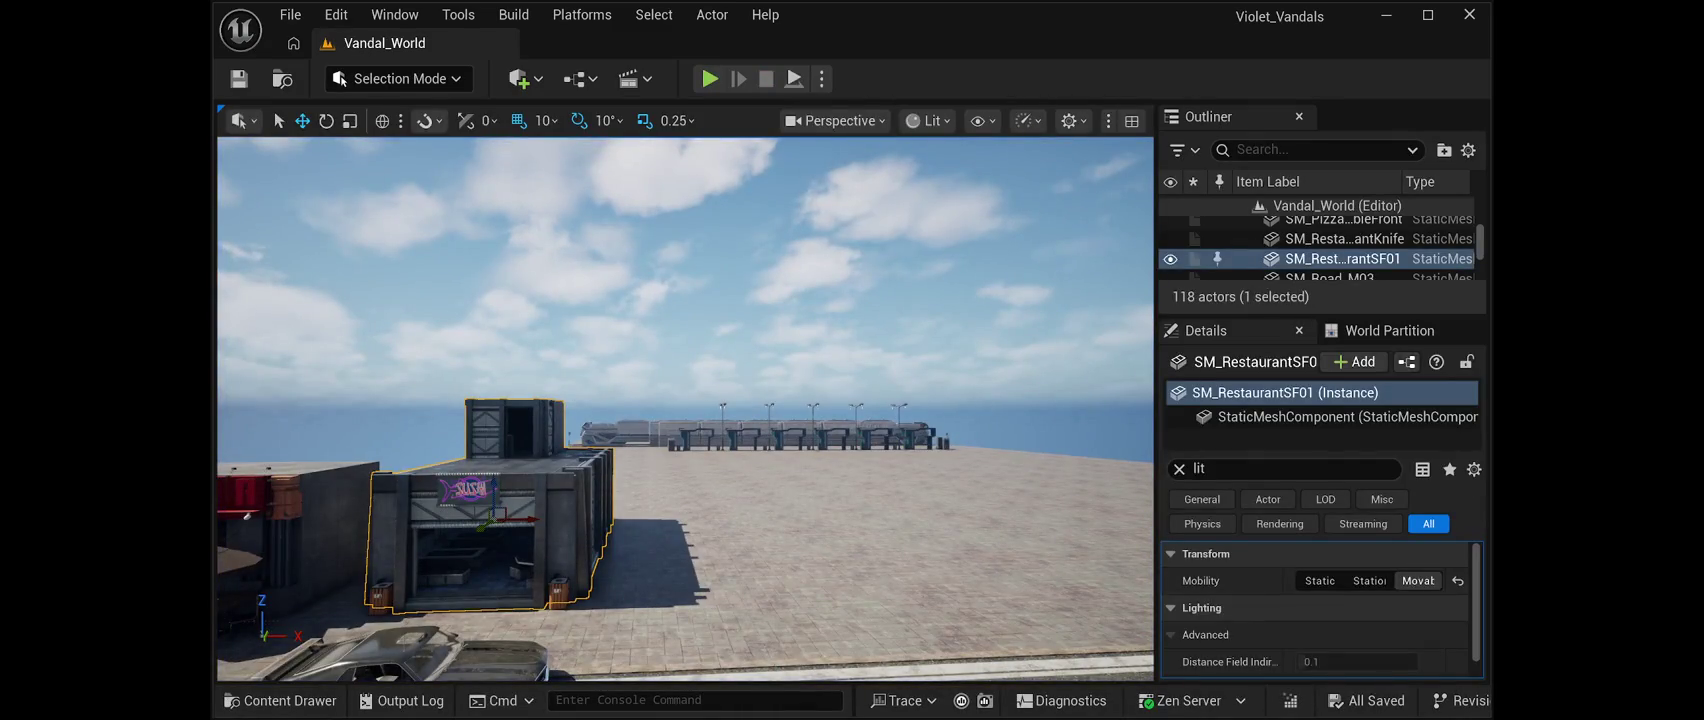
# Switch SM_RestaurantSF01's Transform mobility to Static and scroll its Details to check
pyautogui.click(1320, 580)
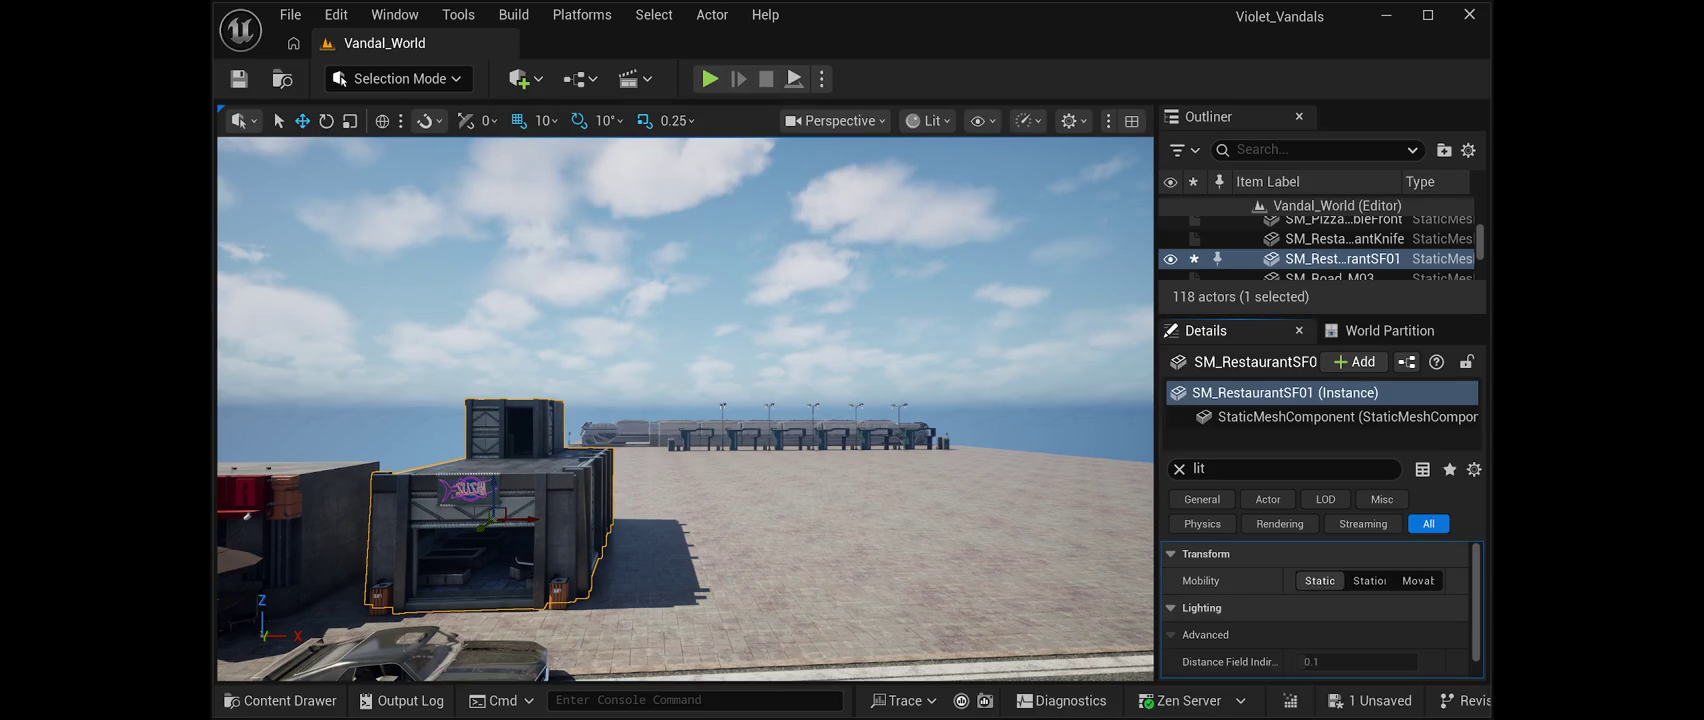
pyautogui.scroll(-1, 1315, 610)
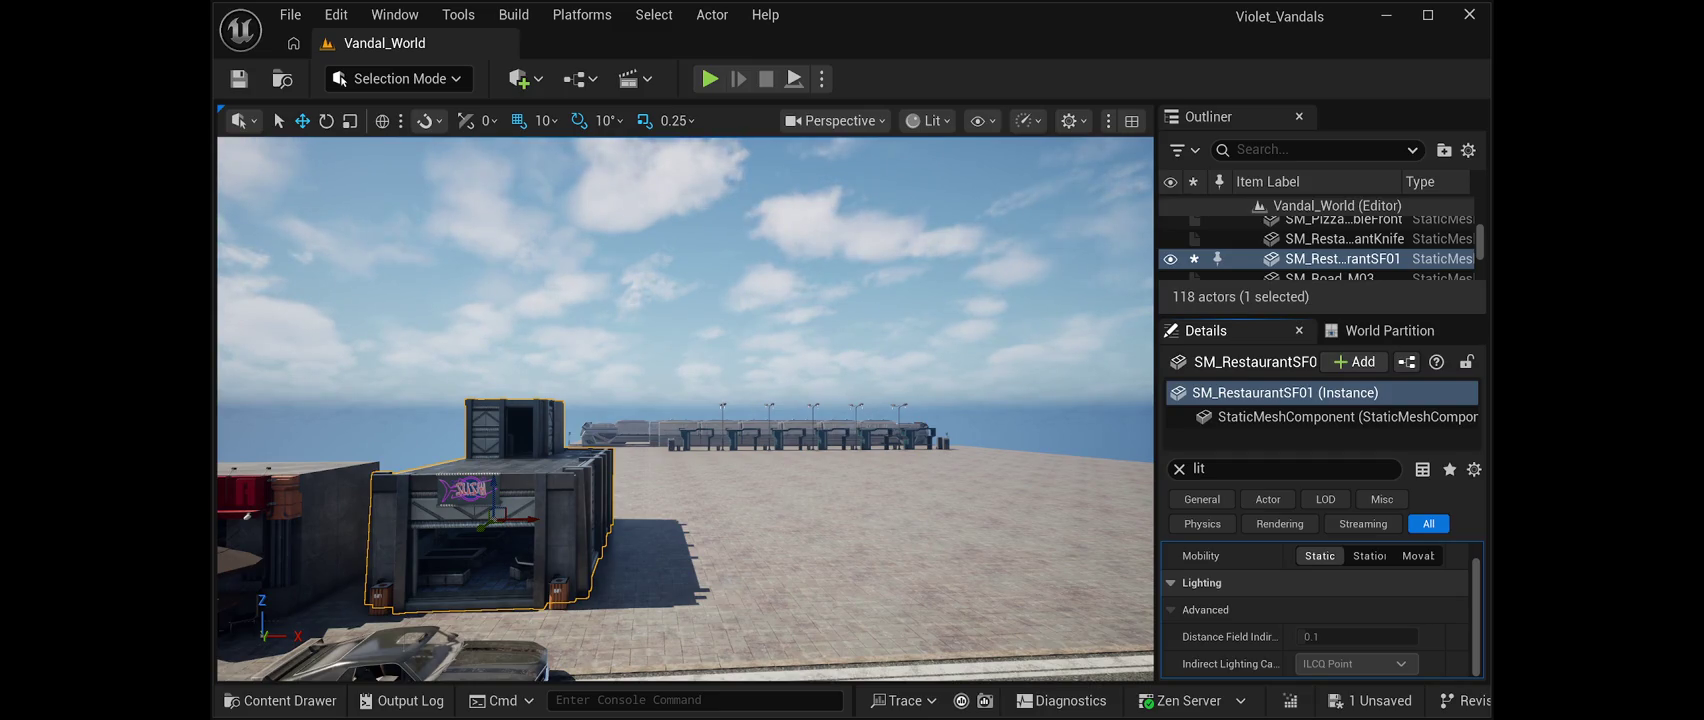
pyautogui.scroll(1, 1315, 610)
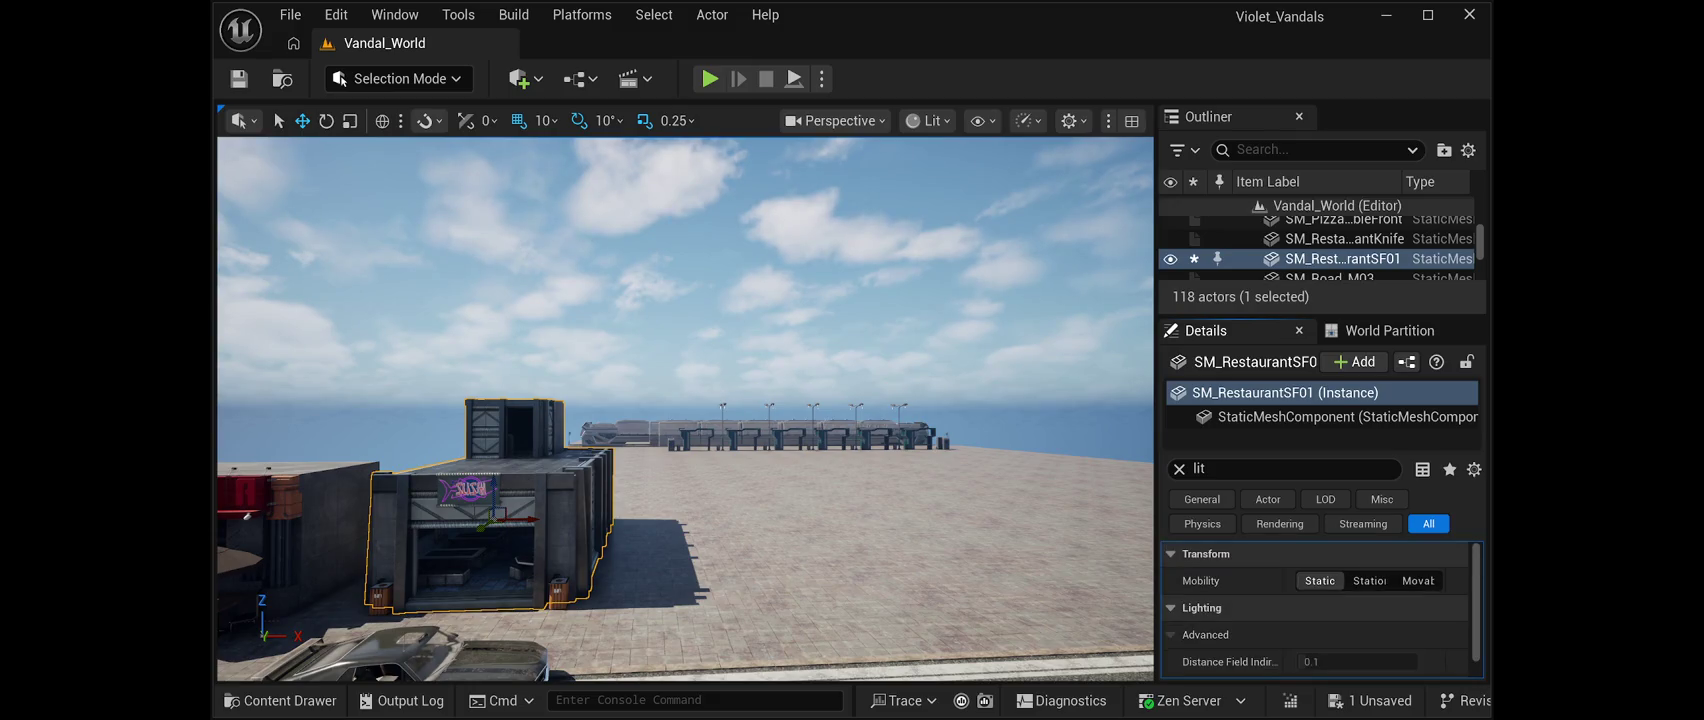
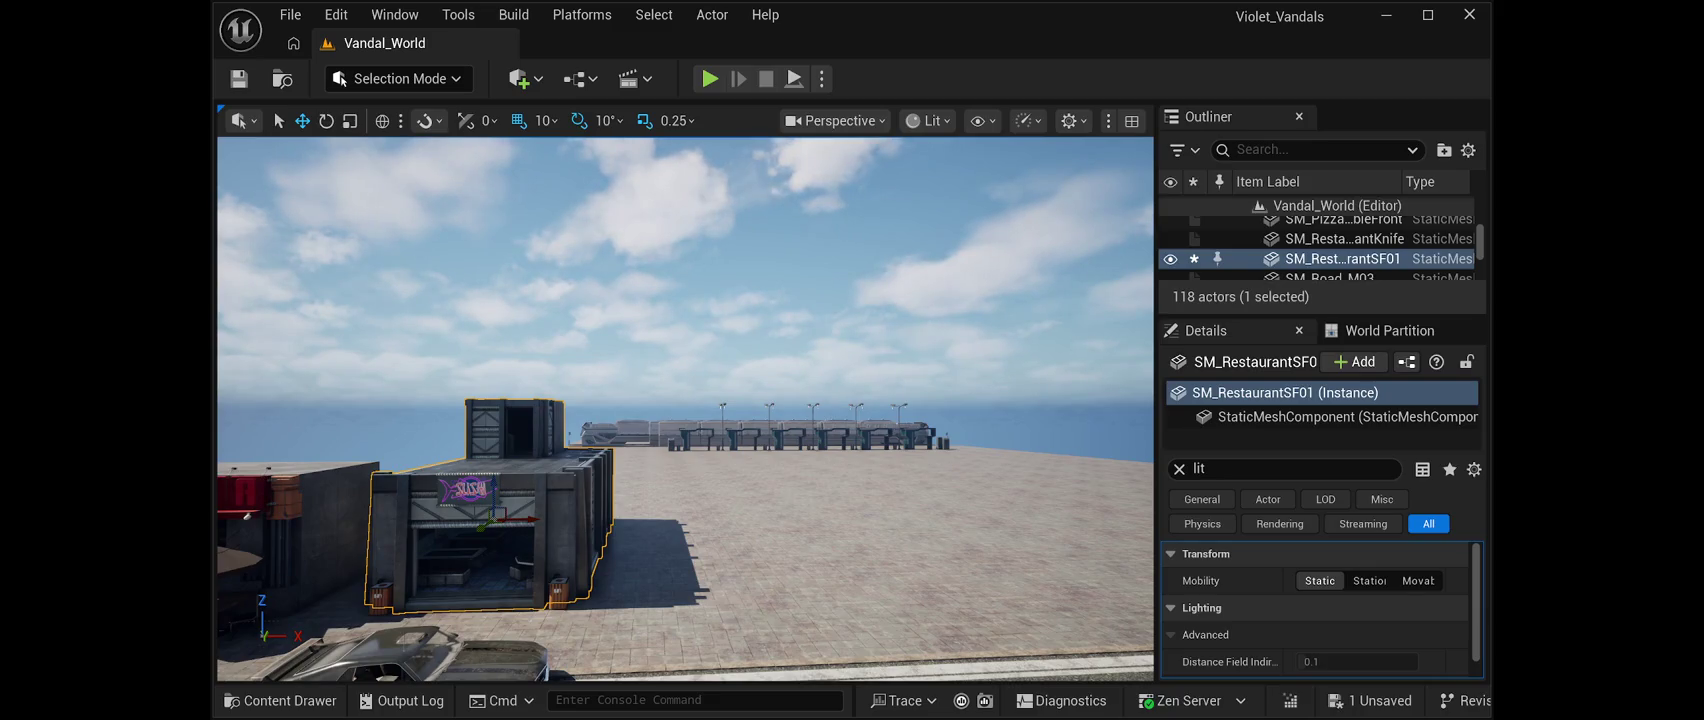
# Enlarge the Outliner over the collapsed Details panel and scroll through the level's actor list
pyautogui.scroll(3, 1316, 245)
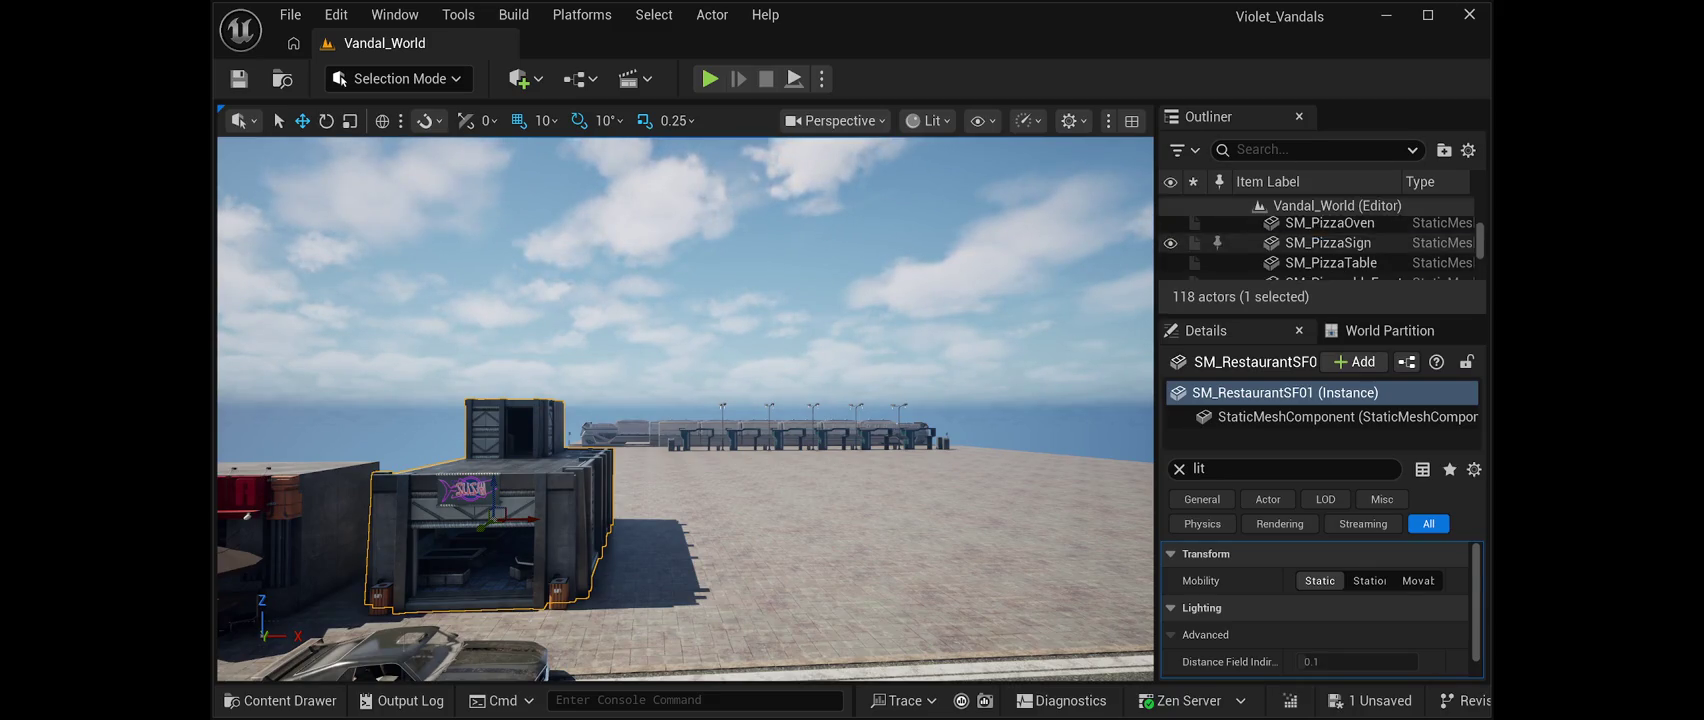
pyautogui.scroll(10, 1316, 245)
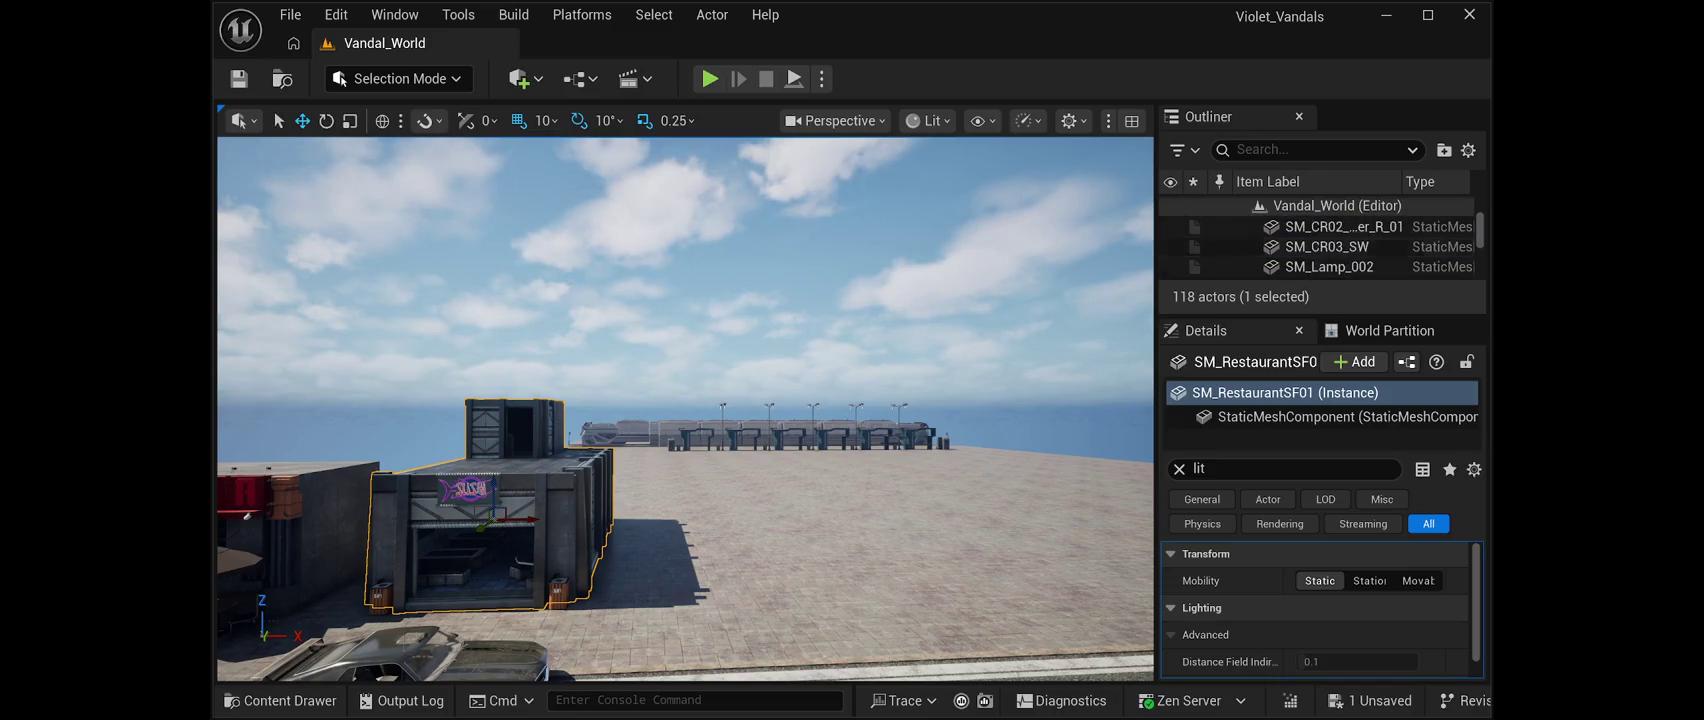
pyautogui.scroll(3, 1316, 250)
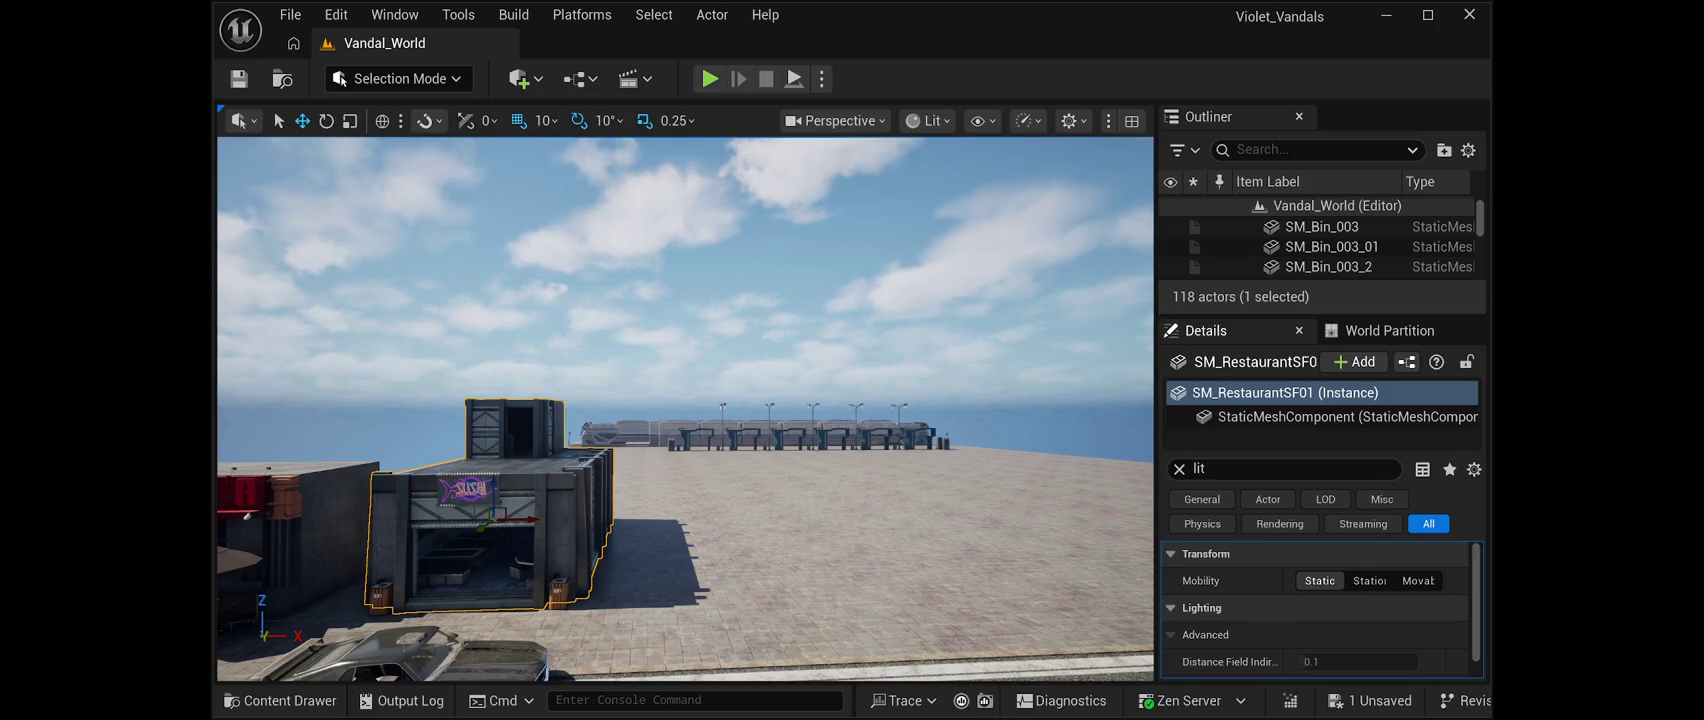
pyautogui.moveTo(1320, 314); pyautogui.dragTo(1320, 649)
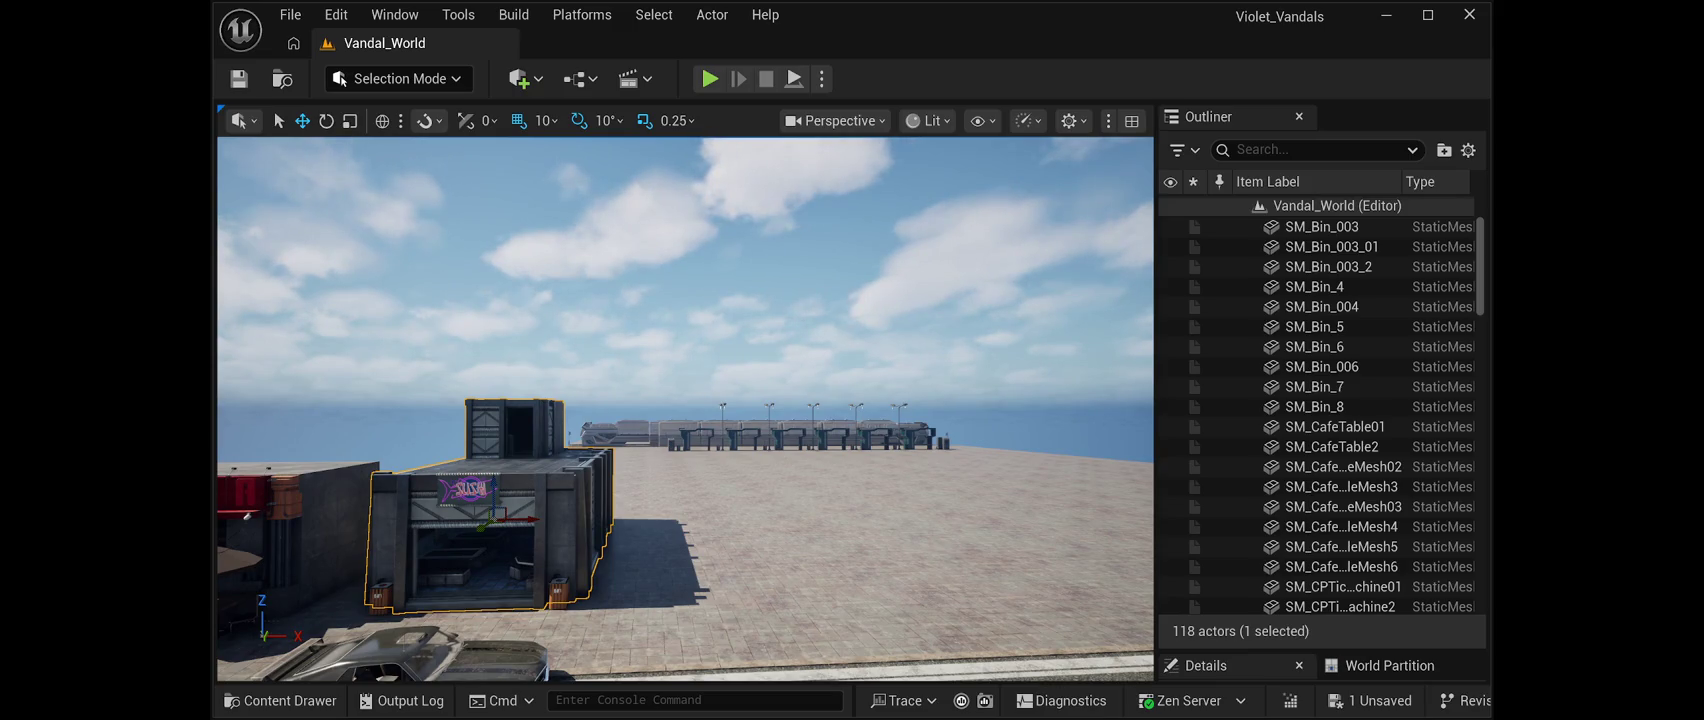
pyautogui.scroll(3, 1320, 405)
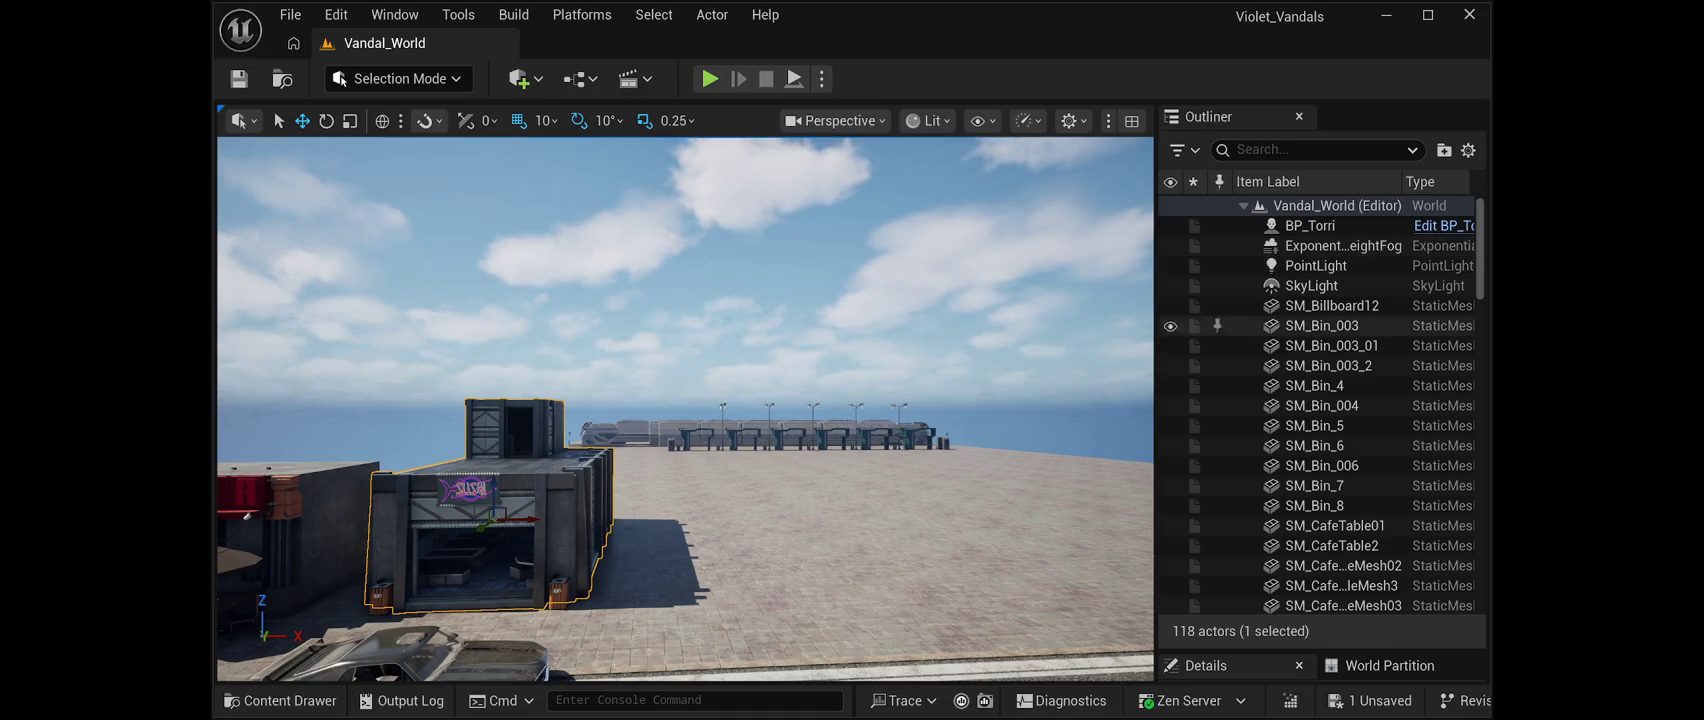
pyautogui.moveTo(1479, 250); pyautogui.dragTo(1479, 560)
pyautogui.scroll(-1, 1320, 415)
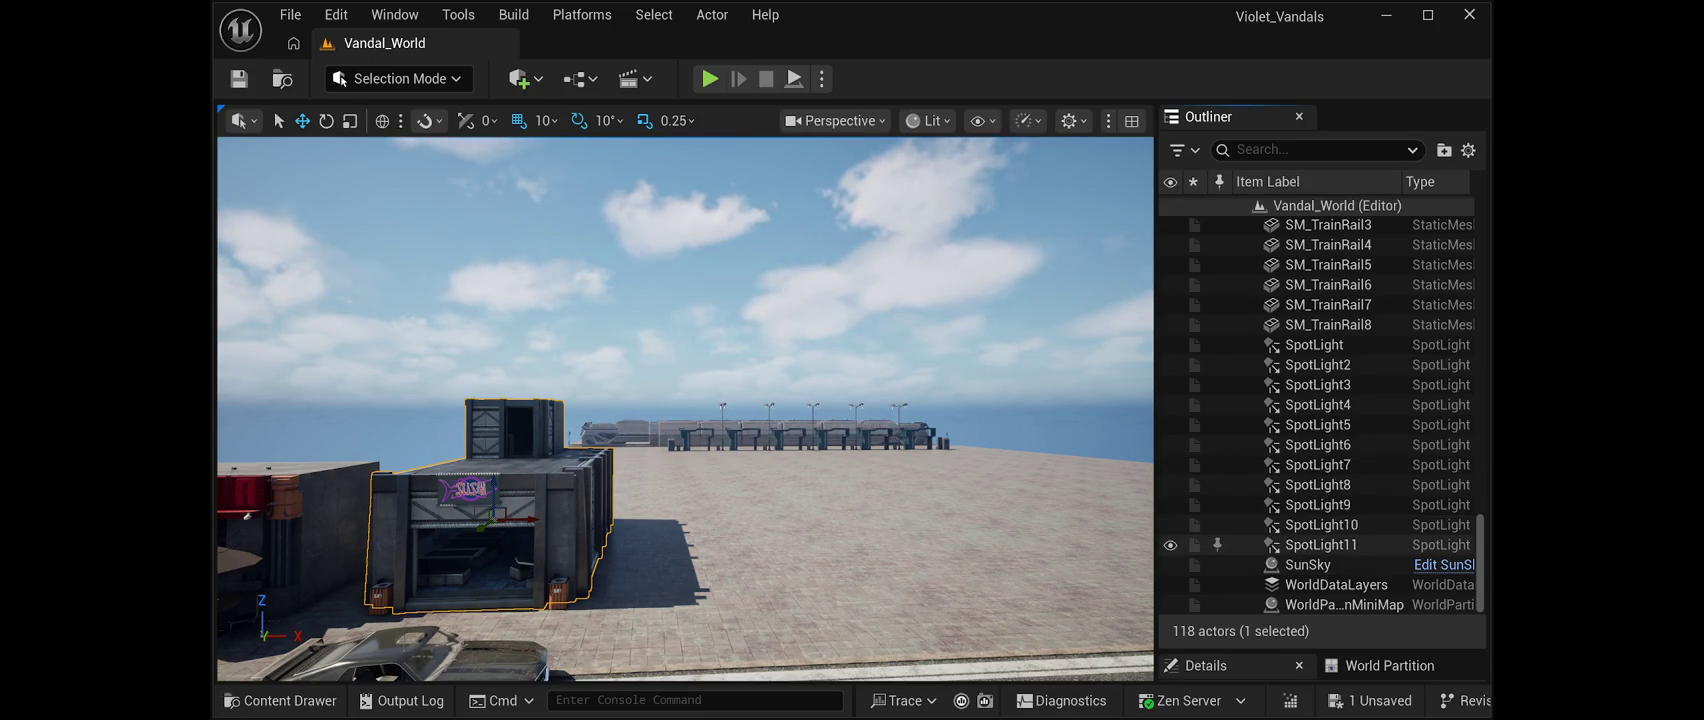
pyautogui.scroll(15, 1320, 546)
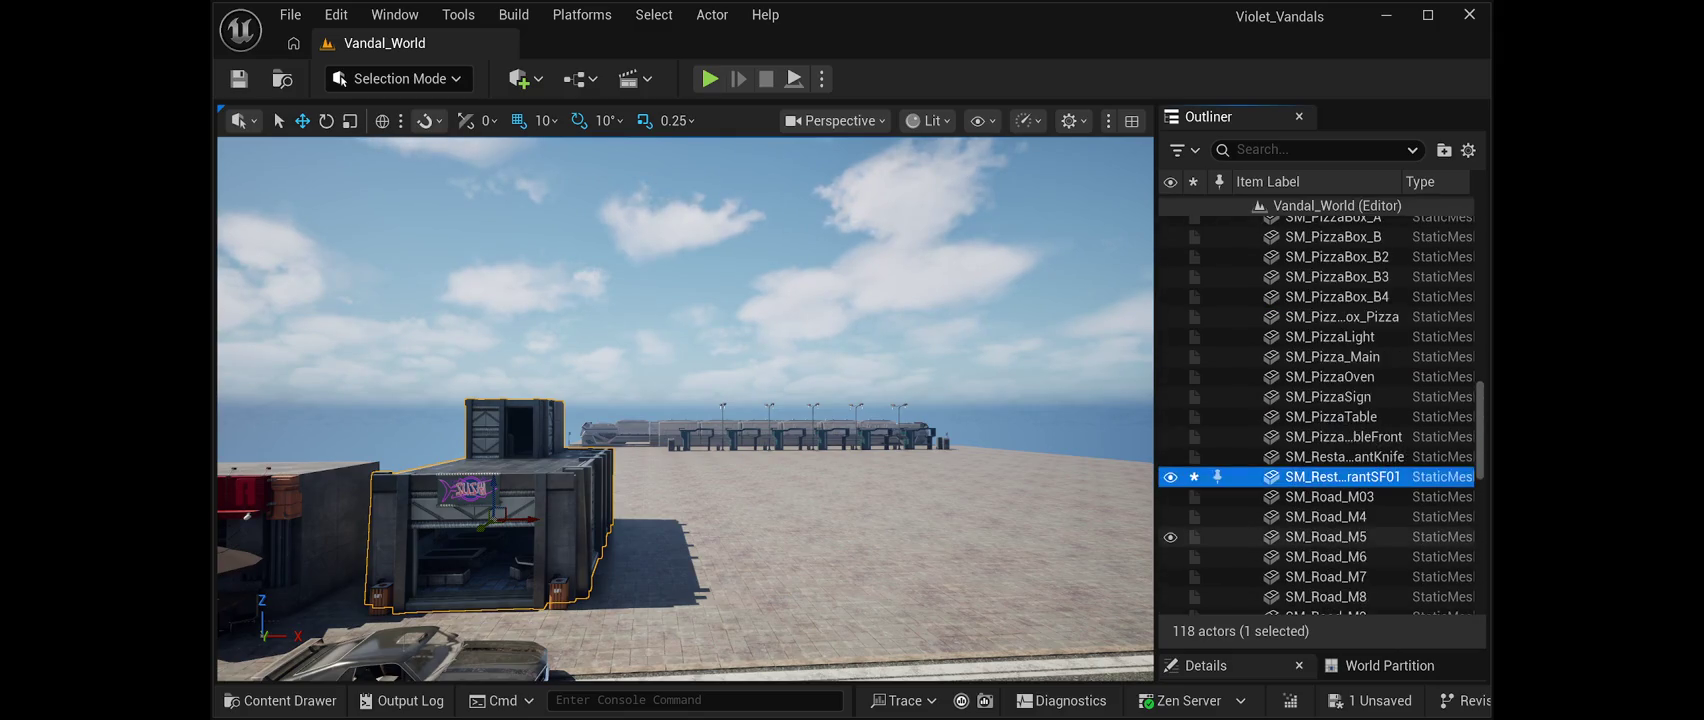
pyautogui.scroll(15, 1320, 546)
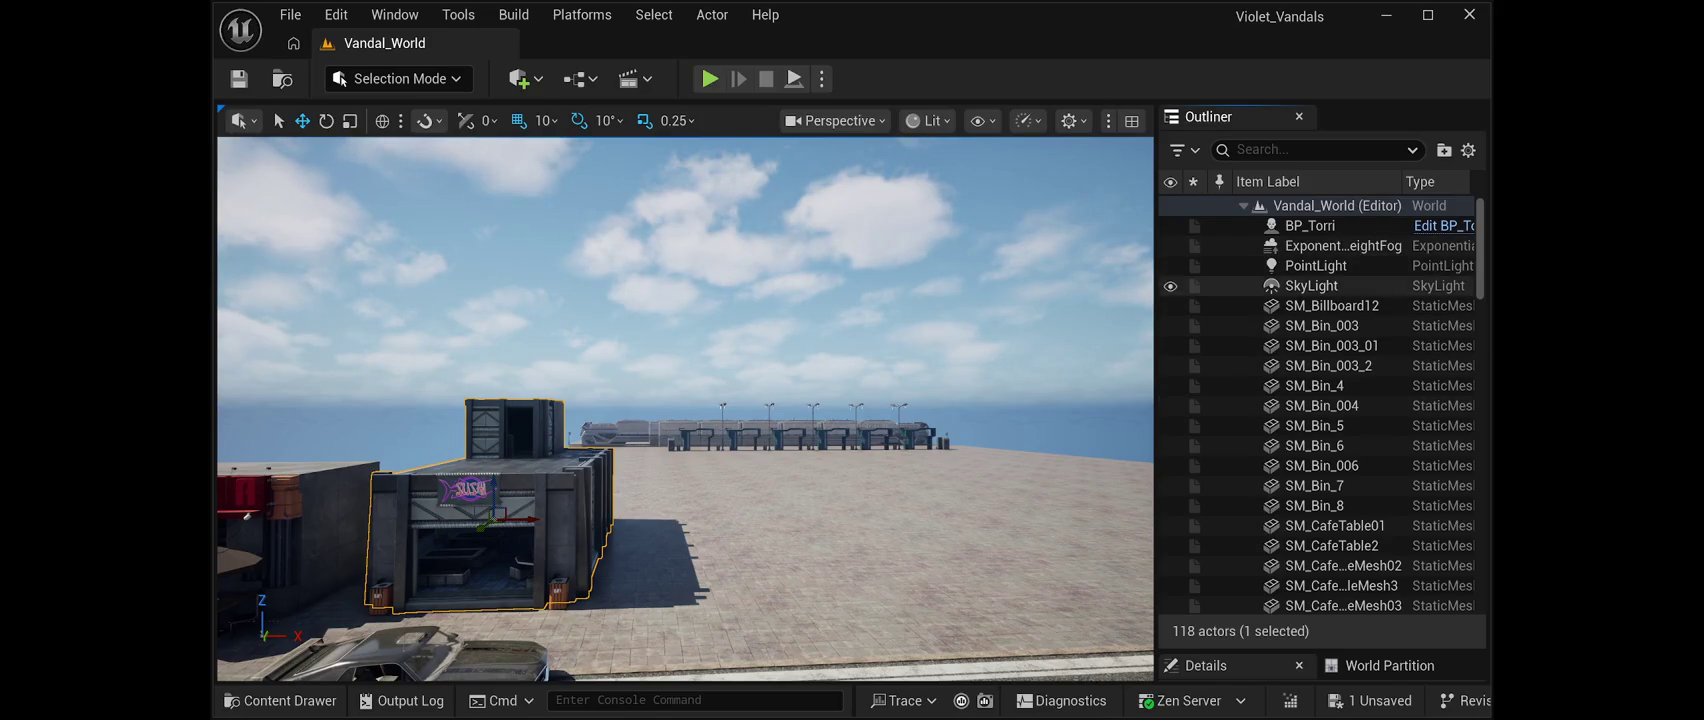
# Select SunSky and enlarge its Details to browse the Scene, CompassMesh, SkyLight and DirectionalLight components
pyautogui.scroll(-10, 1320, 415)
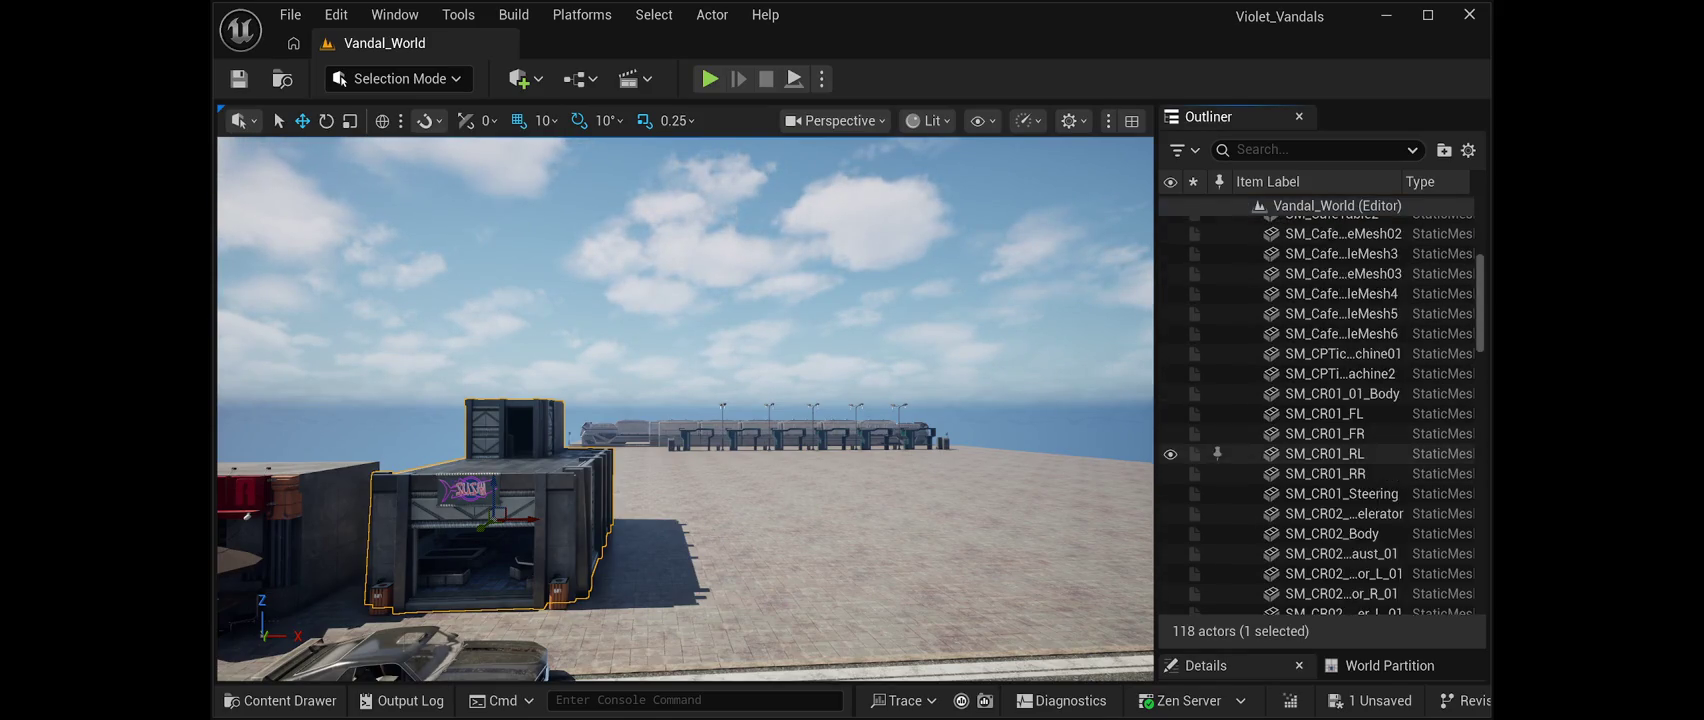
pyautogui.scroll(-15, 1320, 441)
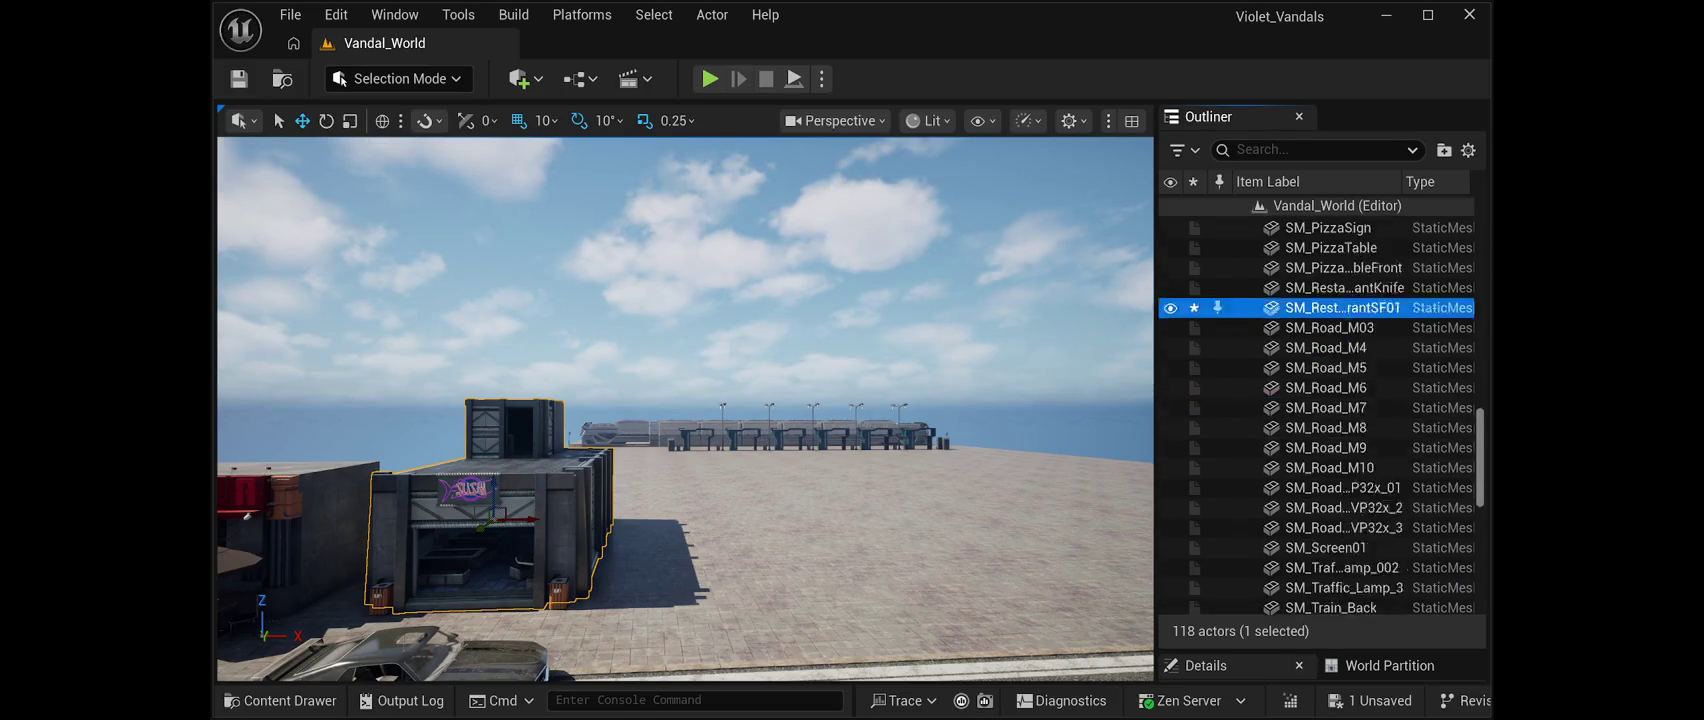
pyautogui.click(1308, 564)
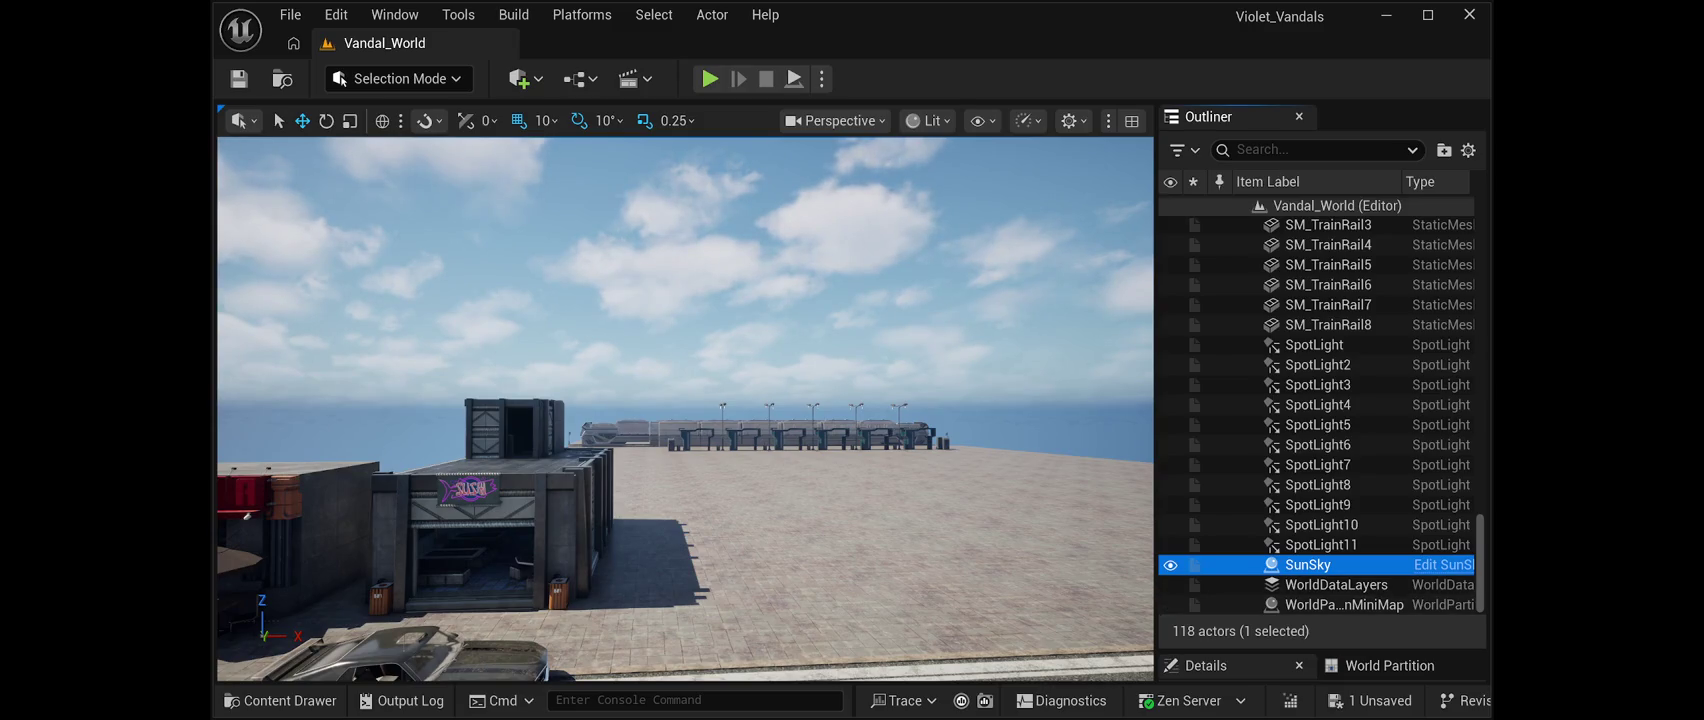
pyautogui.moveTo(1320, 648); pyautogui.dragTo(1320, 213)
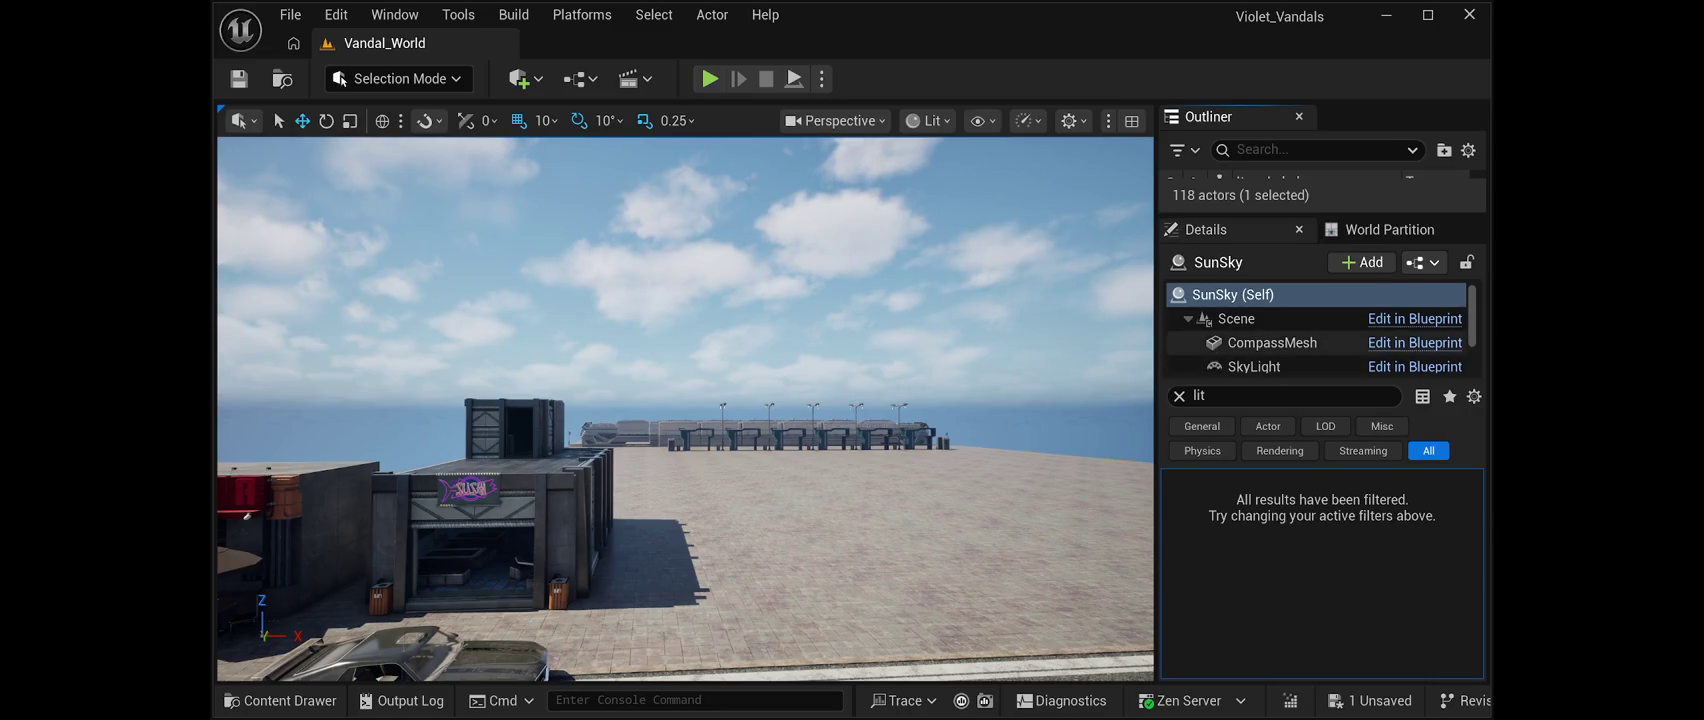
pyautogui.scroll(-3, 1300, 338)
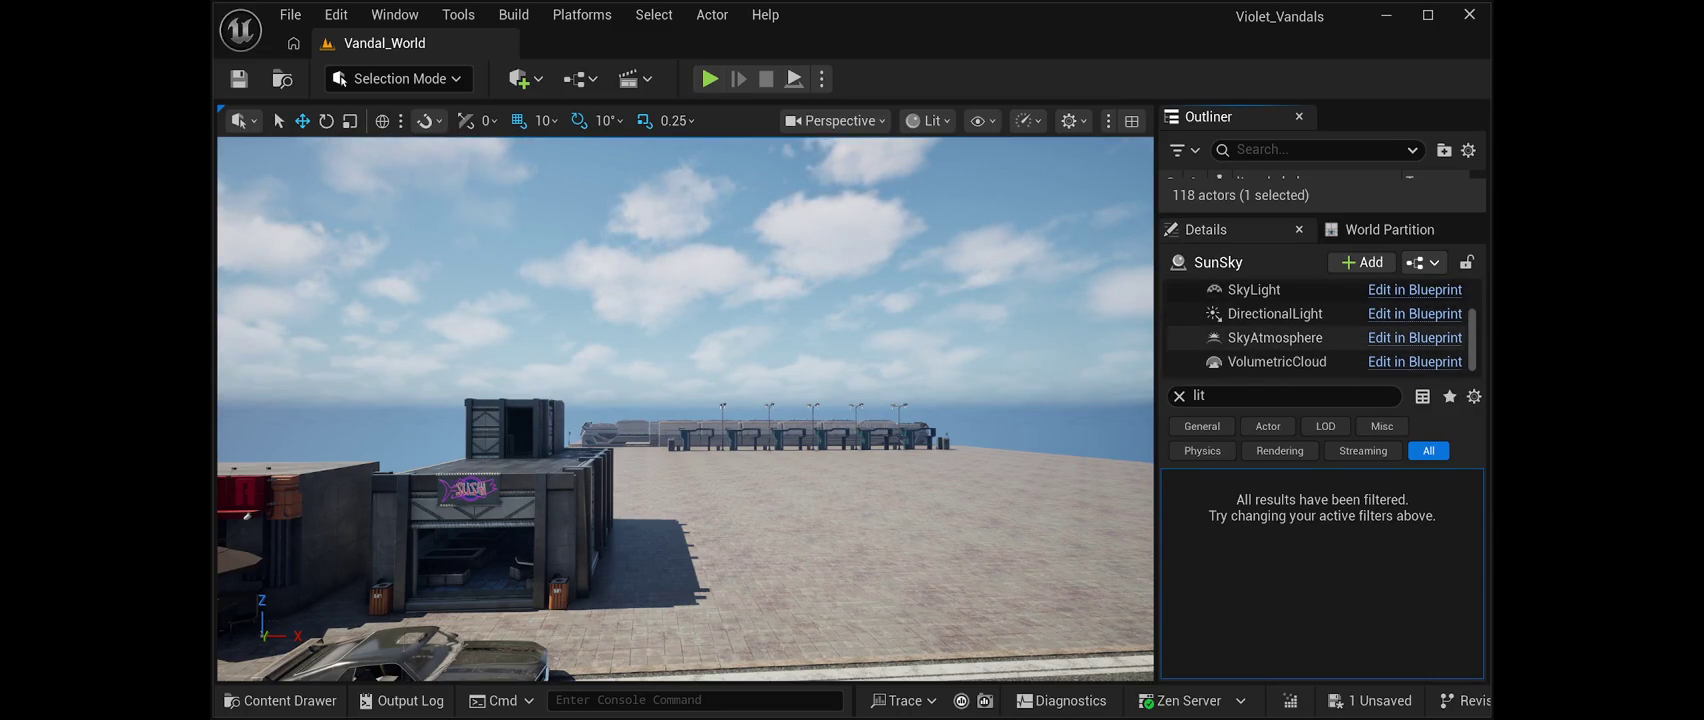
pyautogui.scroll(3, 1320, 326)
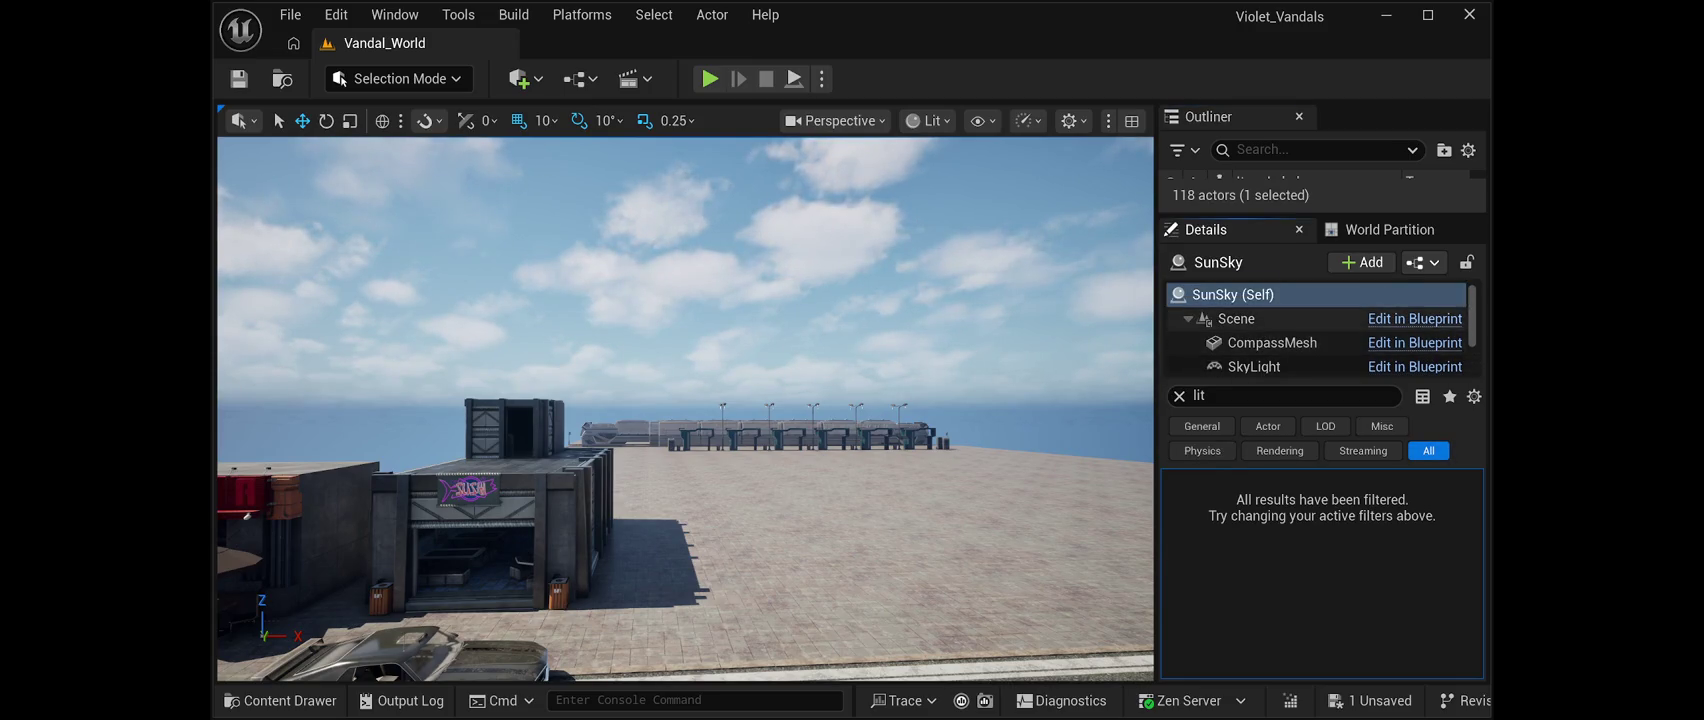
pyautogui.scroll(-1, 1320, 326)
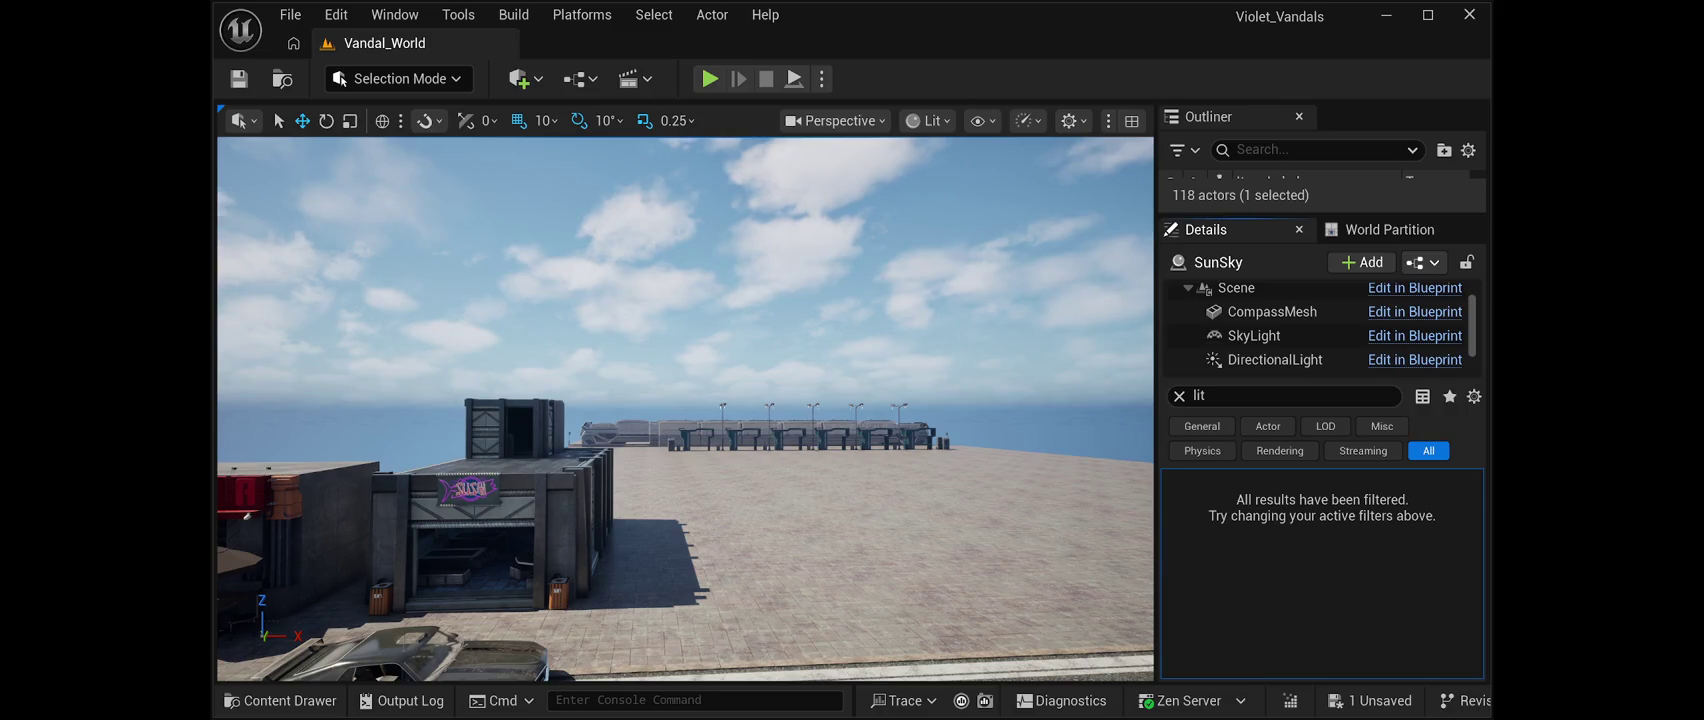
# Select the SunSky's SkyLight component and clear the 'lit' property filter to show all properties
pyautogui.click(1254, 335)
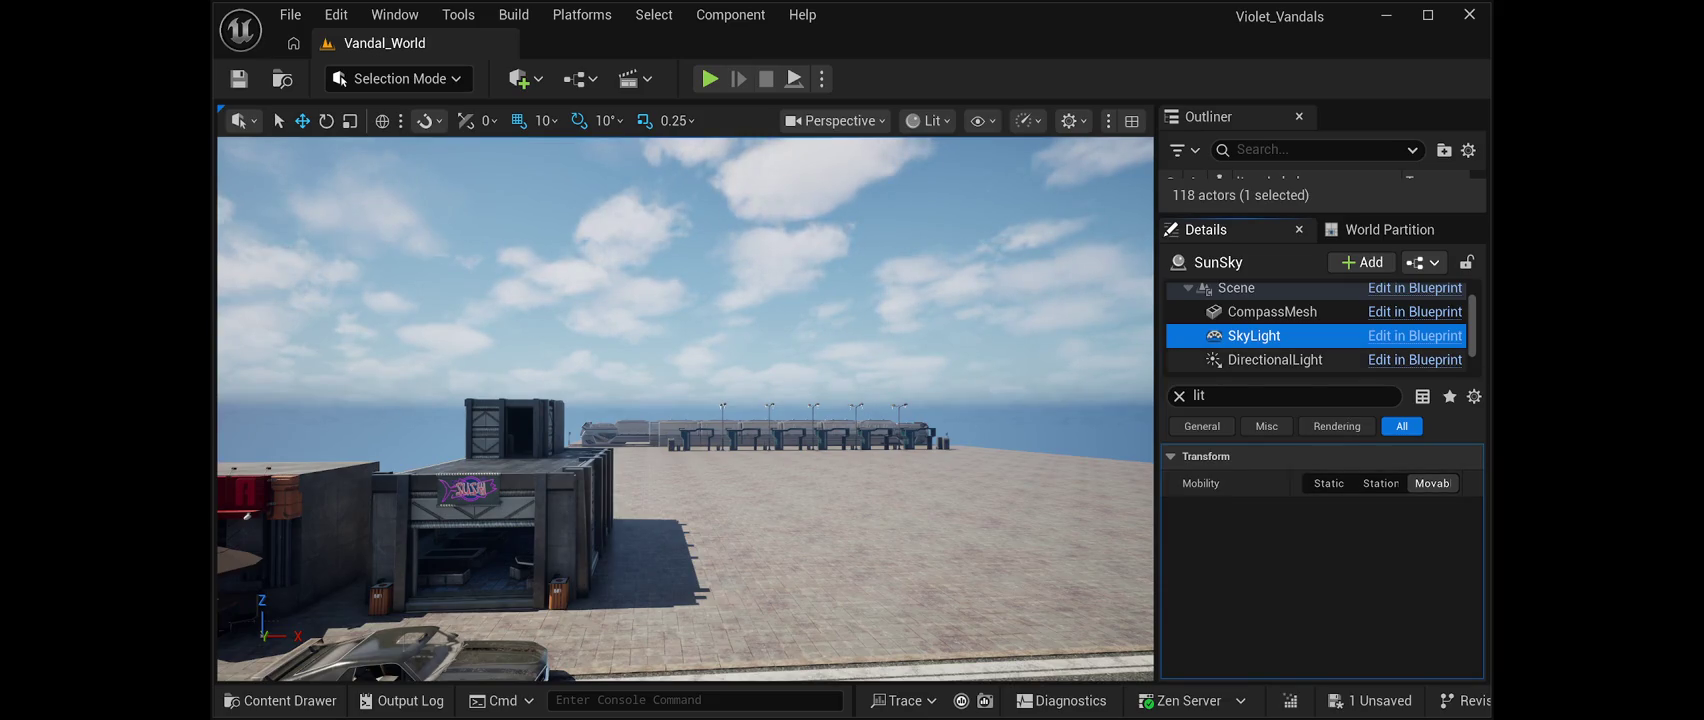
pyautogui.click(1290, 396)
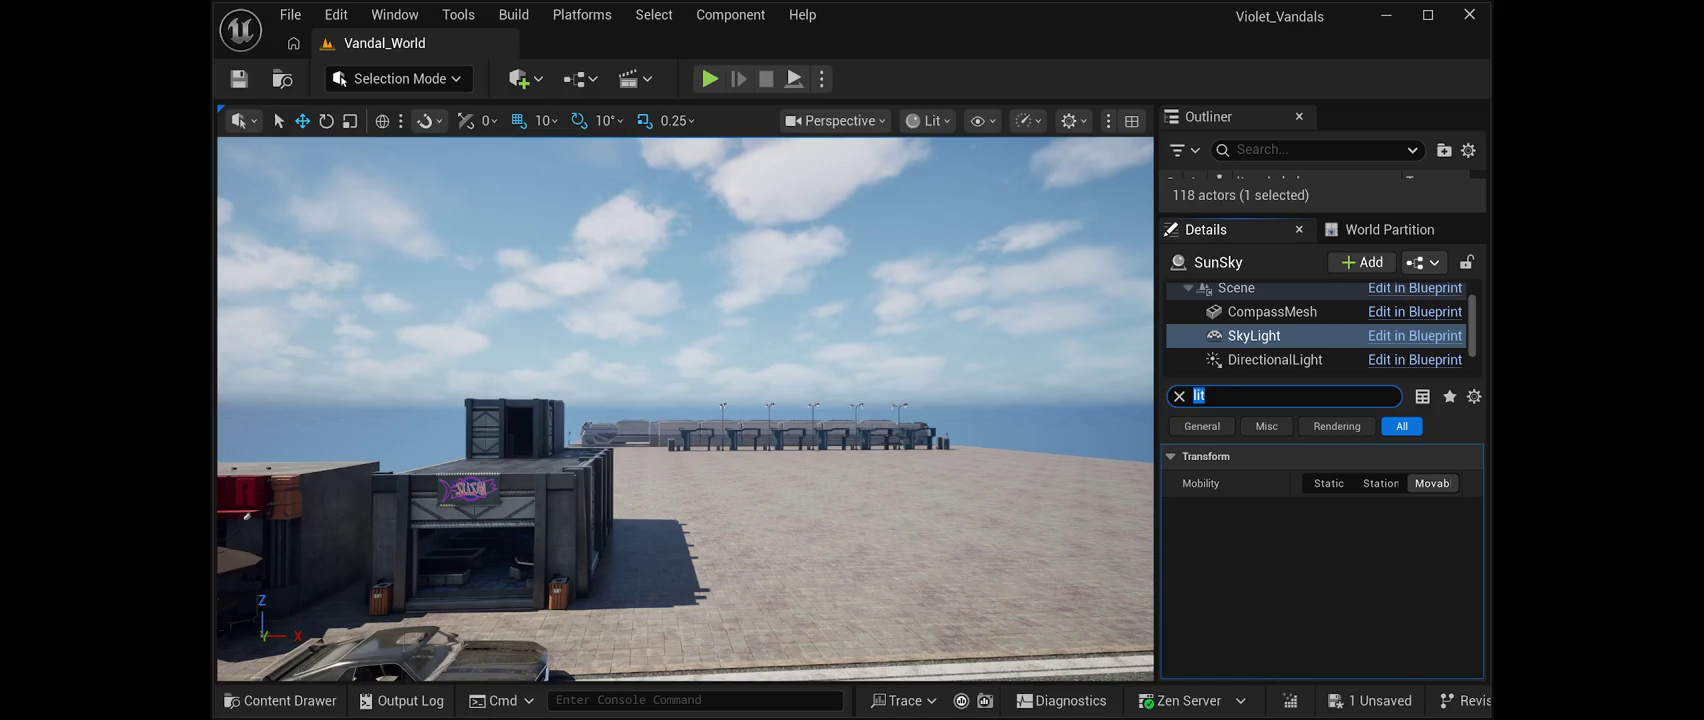
pyautogui.press('BackSpace')
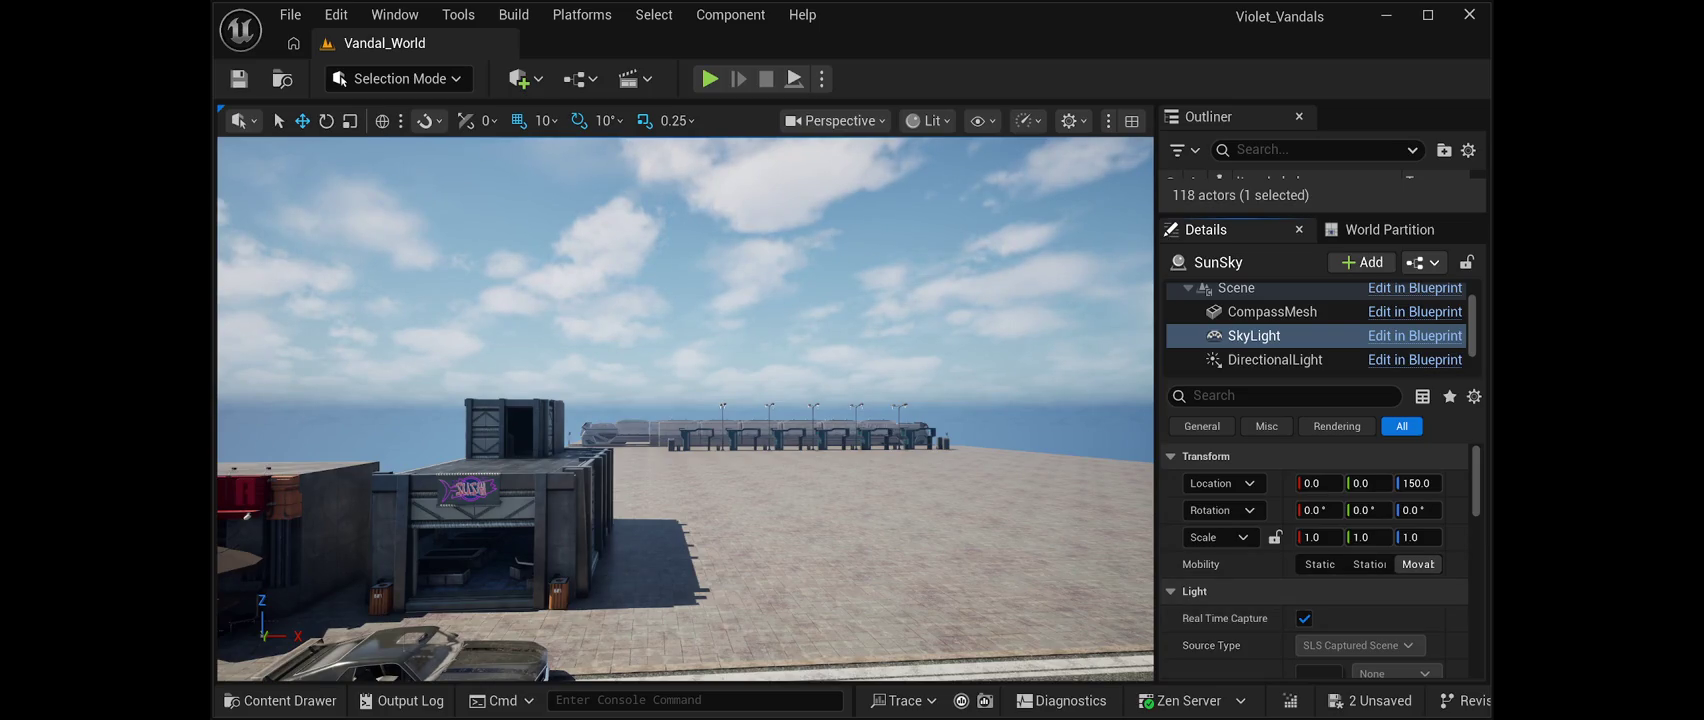
pyautogui.click(290, 14)
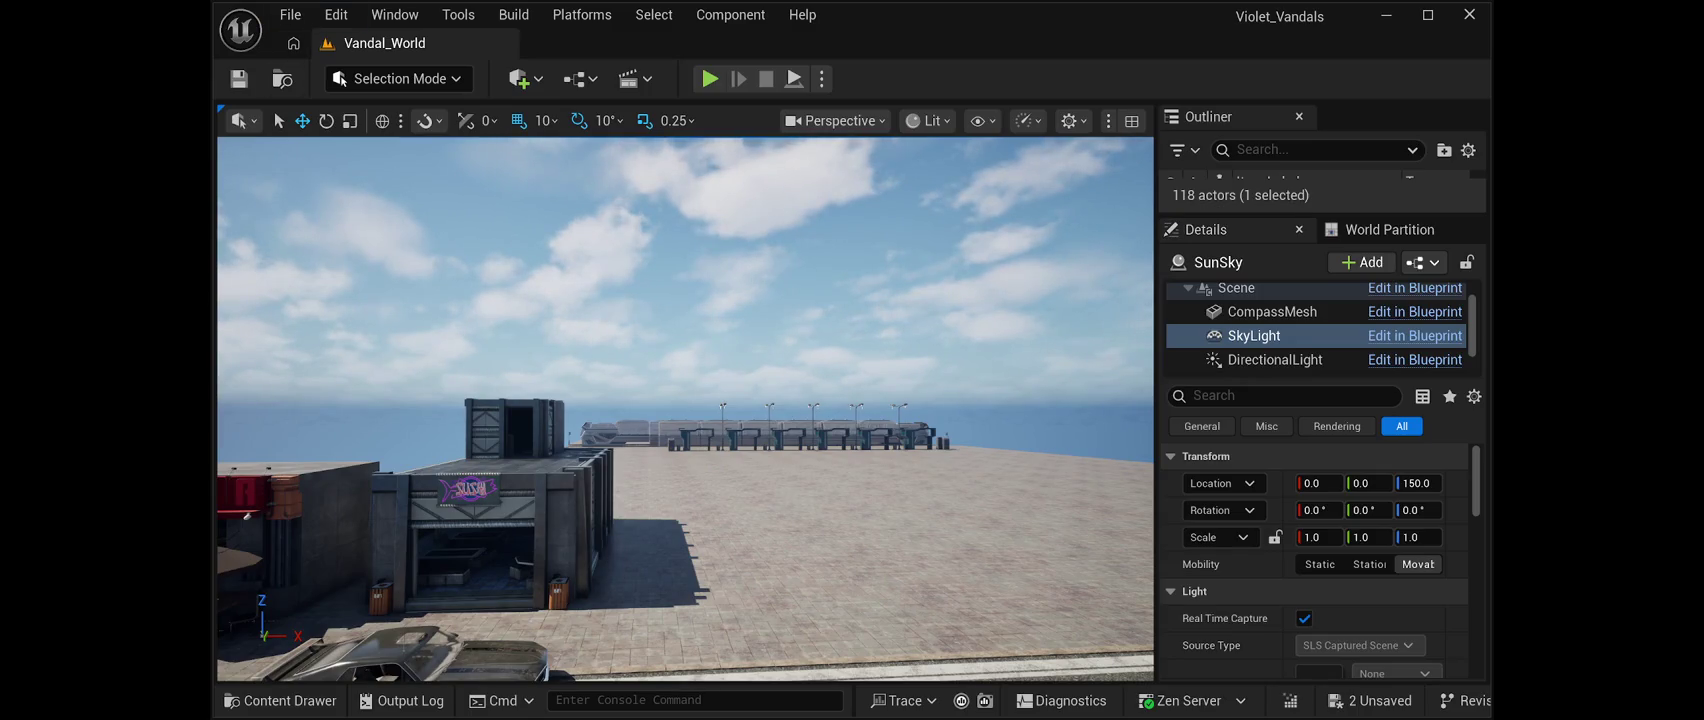
# Save Vandal_World and expand the SkyLight's Advanced lighting settings
pyautogui.hotkey('ctrl', 's')
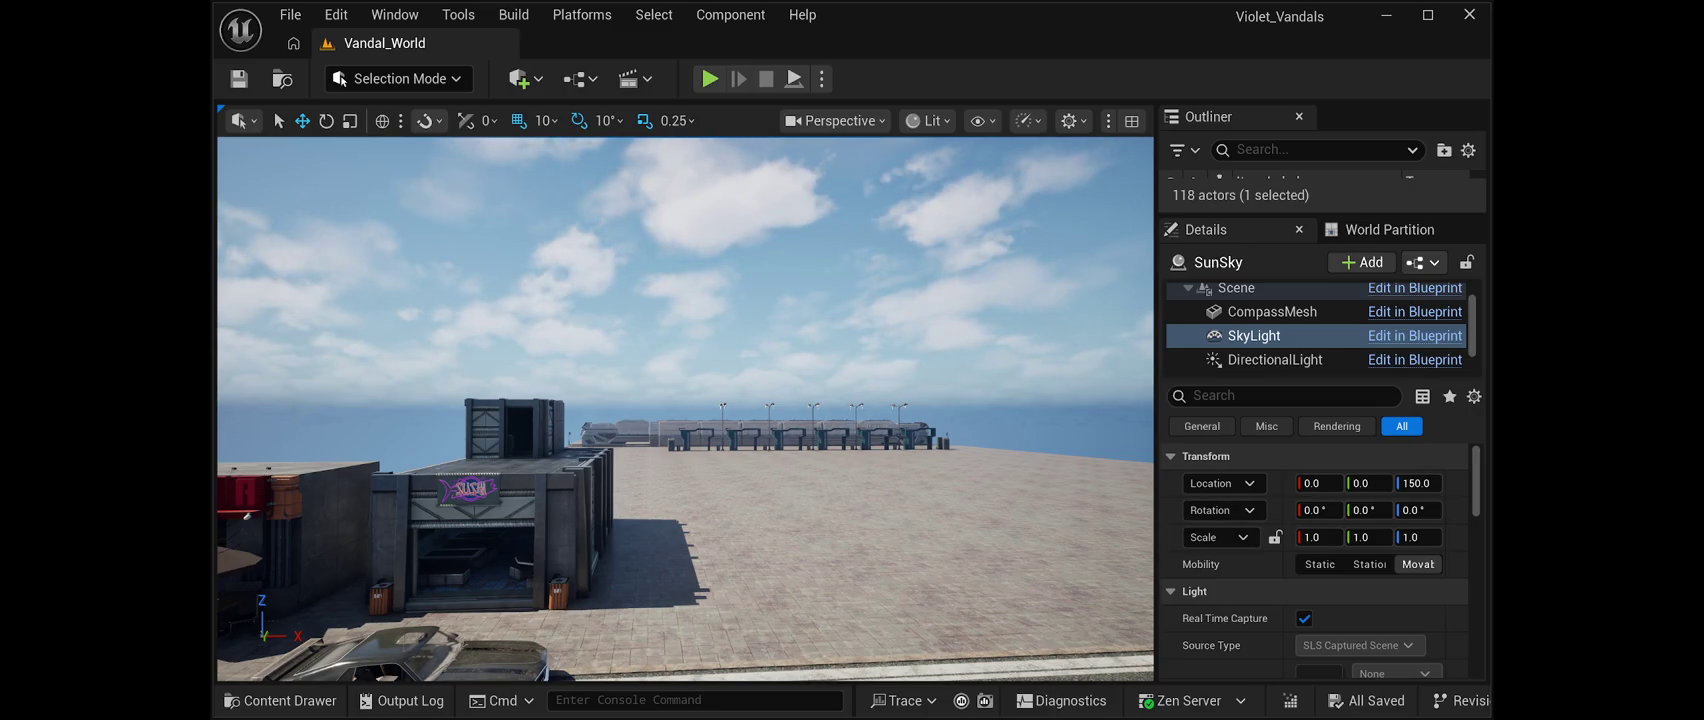
pyautogui.scroll(-10, 1300, 576)
pyautogui.scroll(-10, 1300, 576)
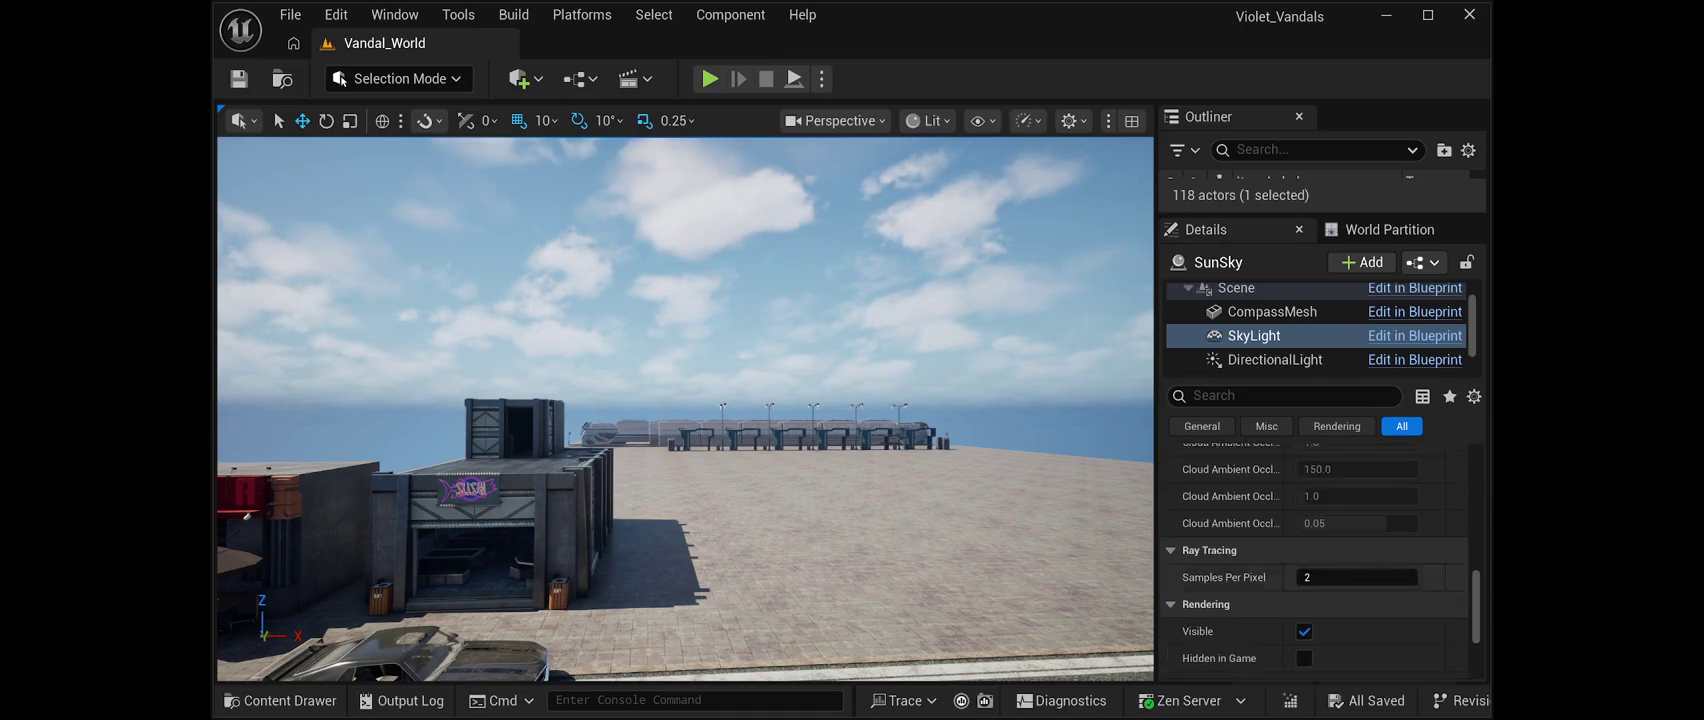
pyautogui.scroll(-5, 1300, 576)
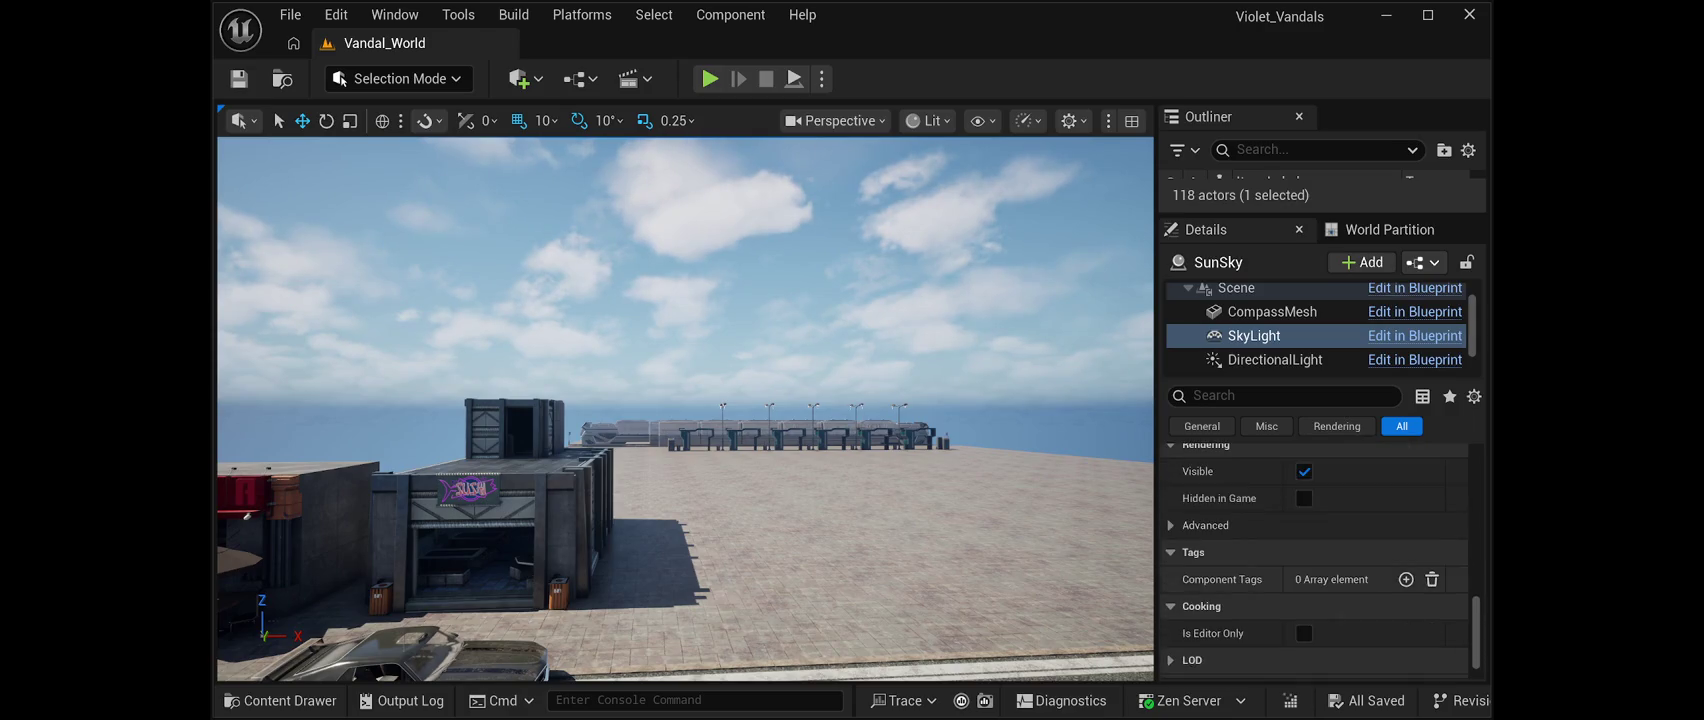
pyautogui.scroll(2, 1302, 434)
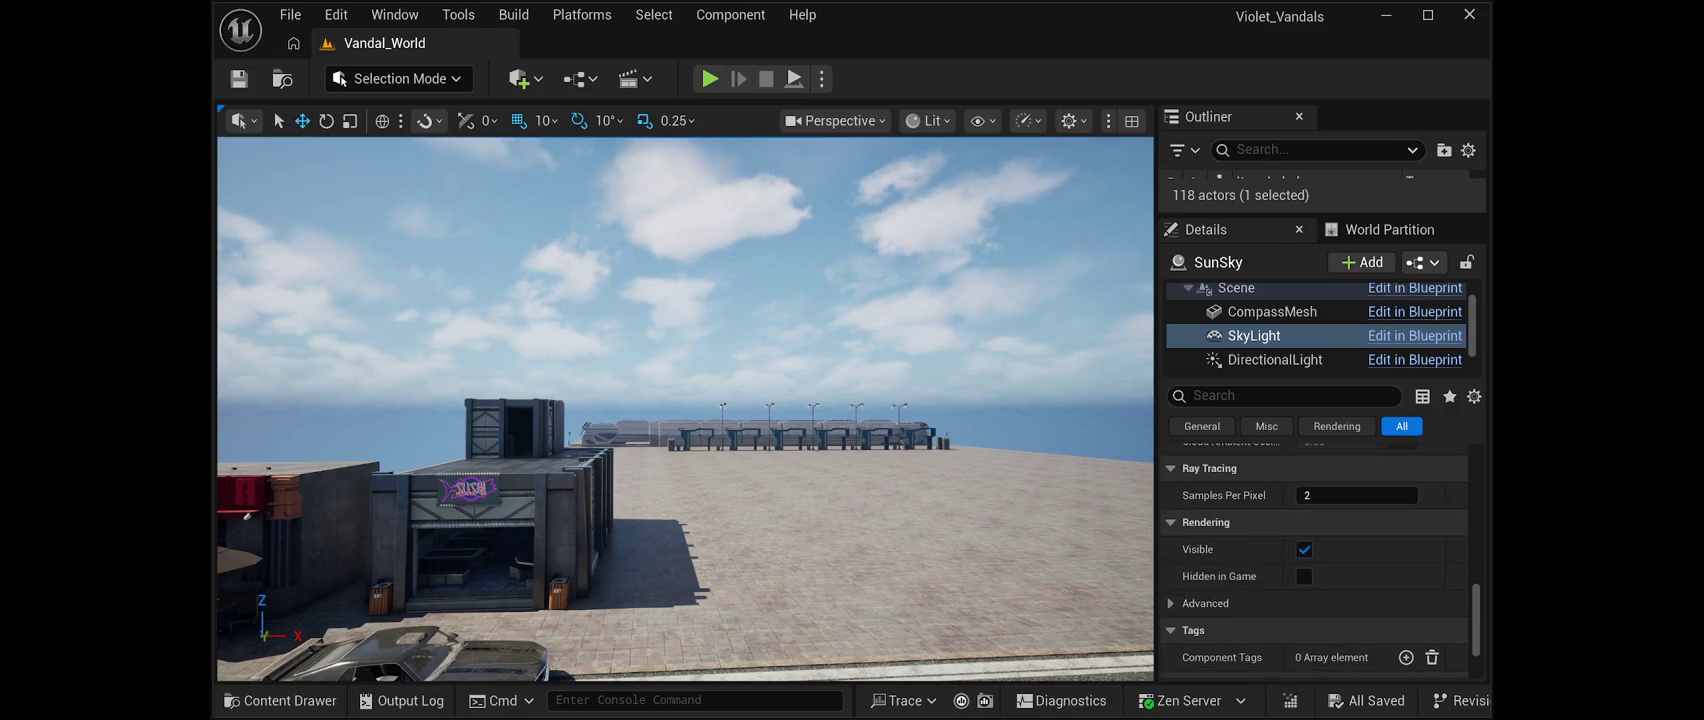
pyautogui.scroll(10, 1314, 560)
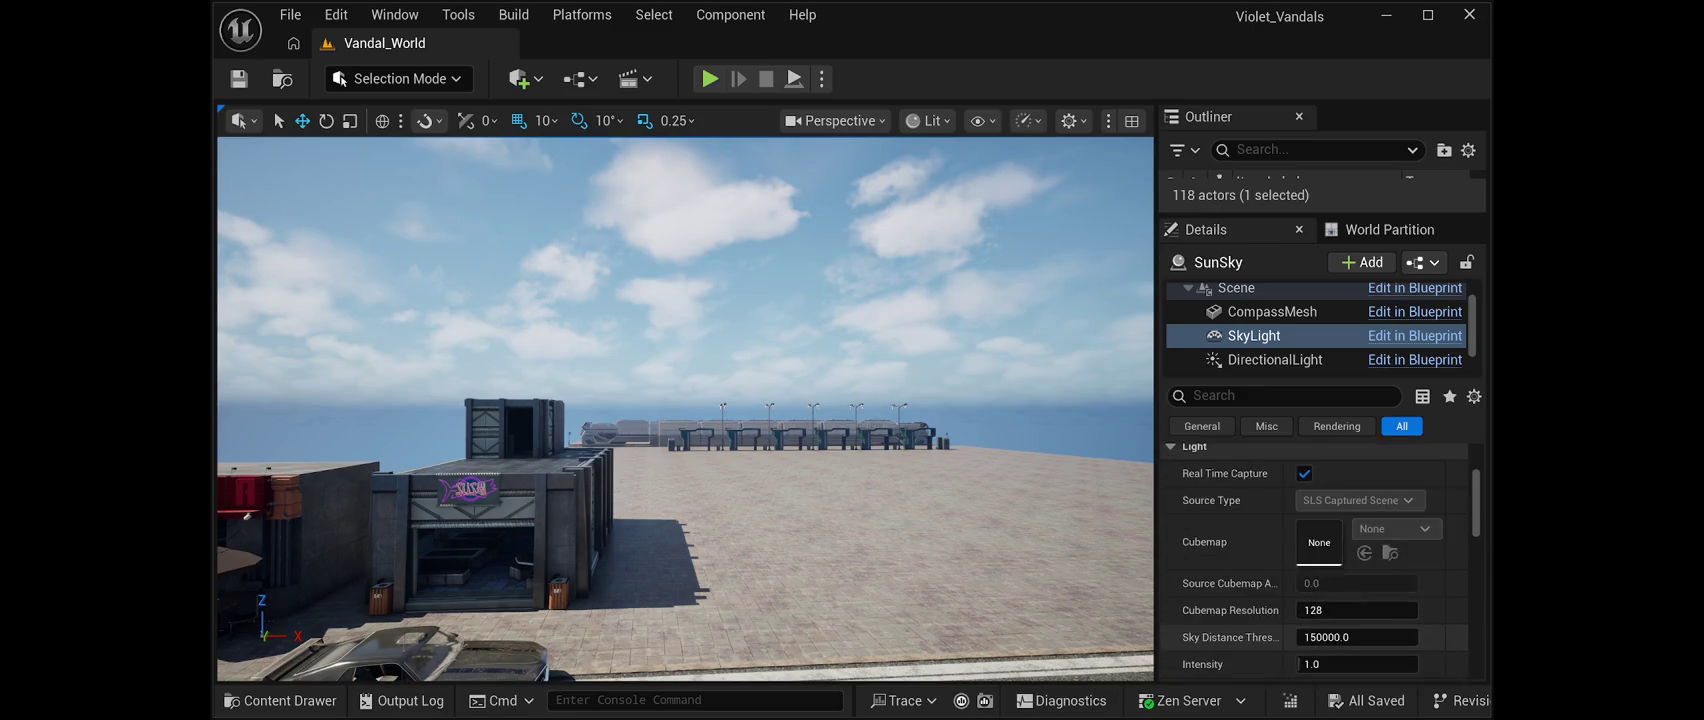
pyautogui.scroll(3, 1314, 560)
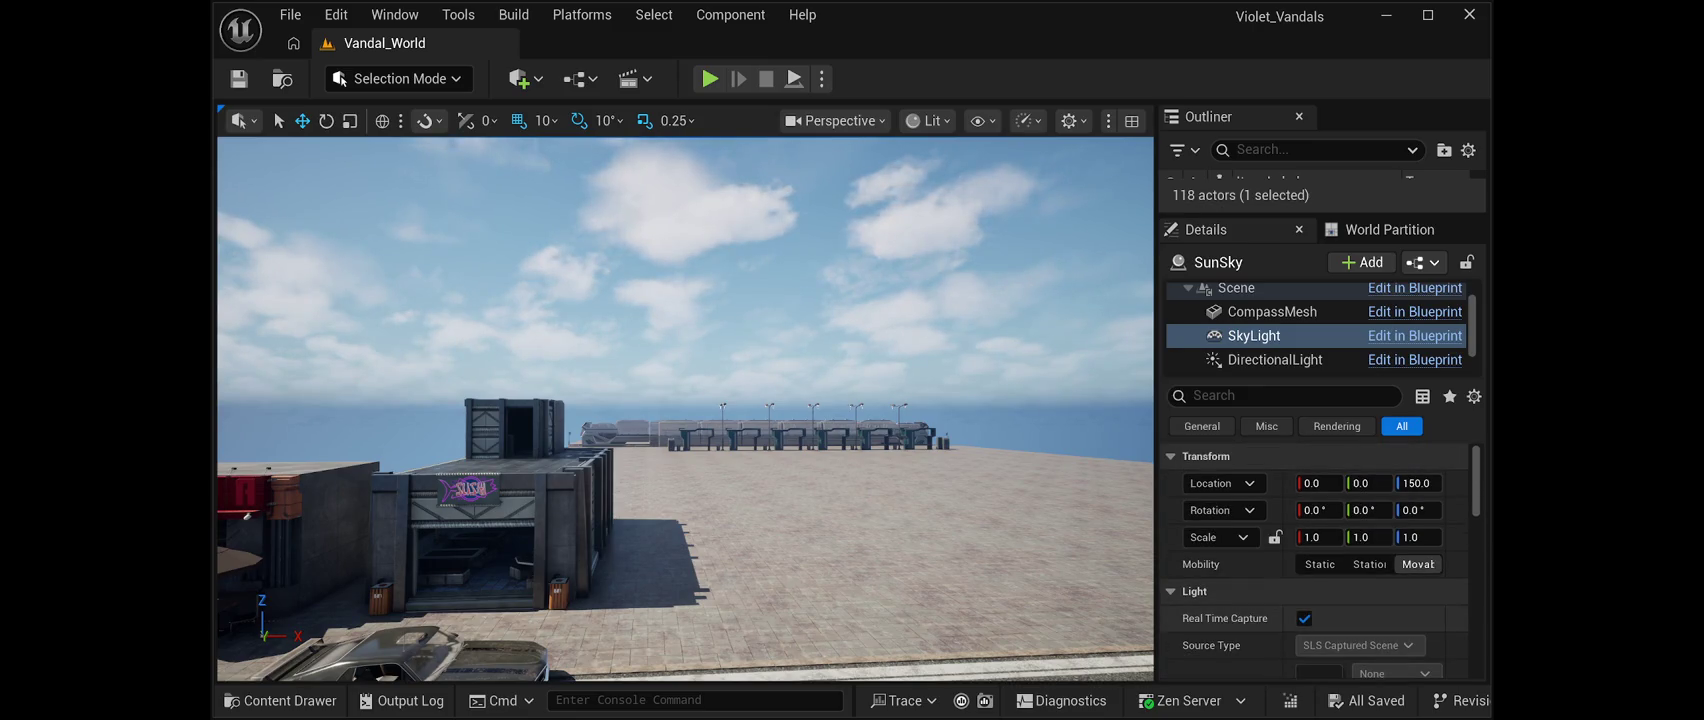
pyautogui.scroll(-1, 1314, 600)
pyautogui.scroll(-5, 1314, 560)
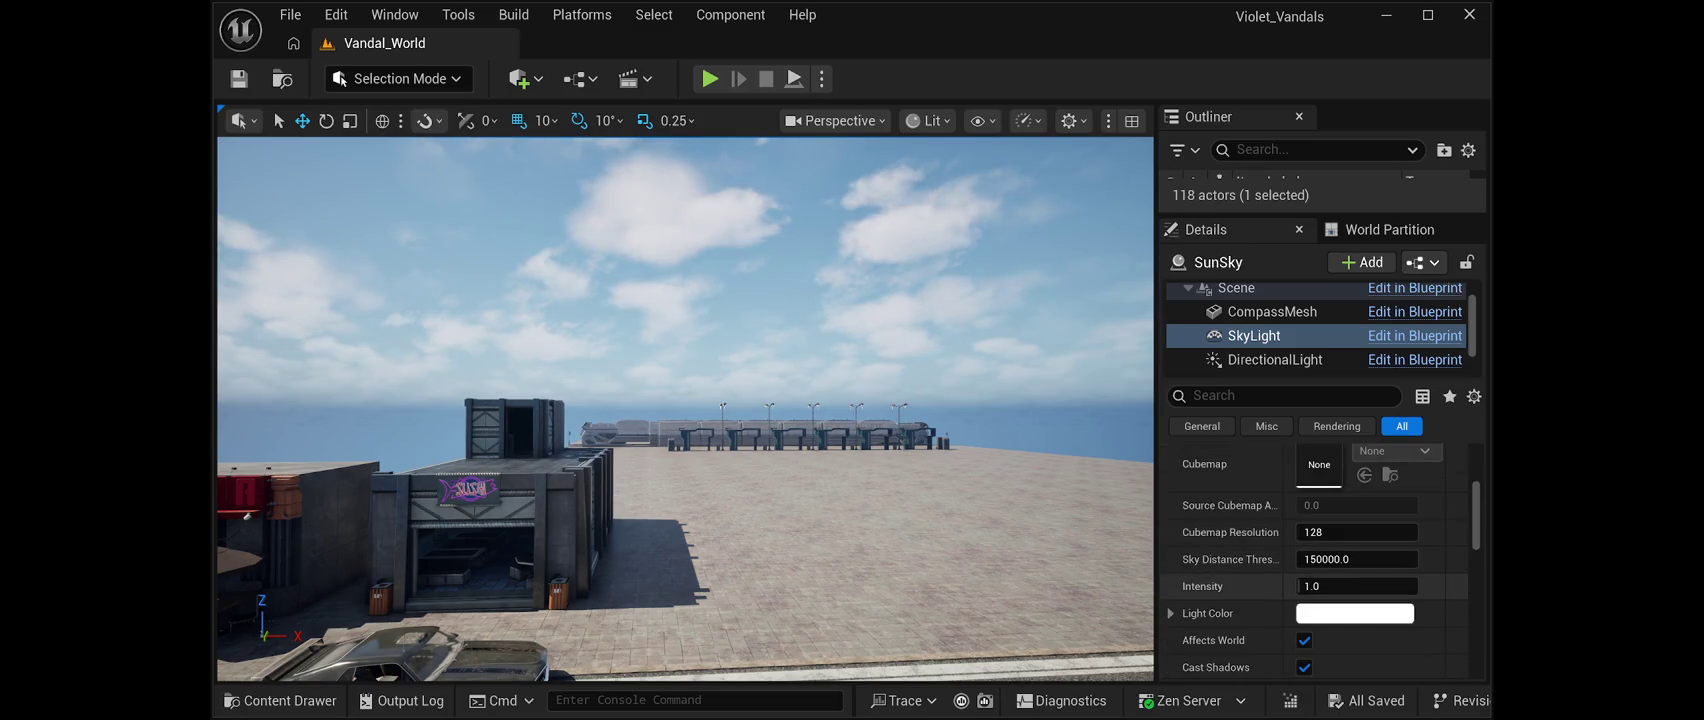
pyautogui.scroll(-4, 1314, 560)
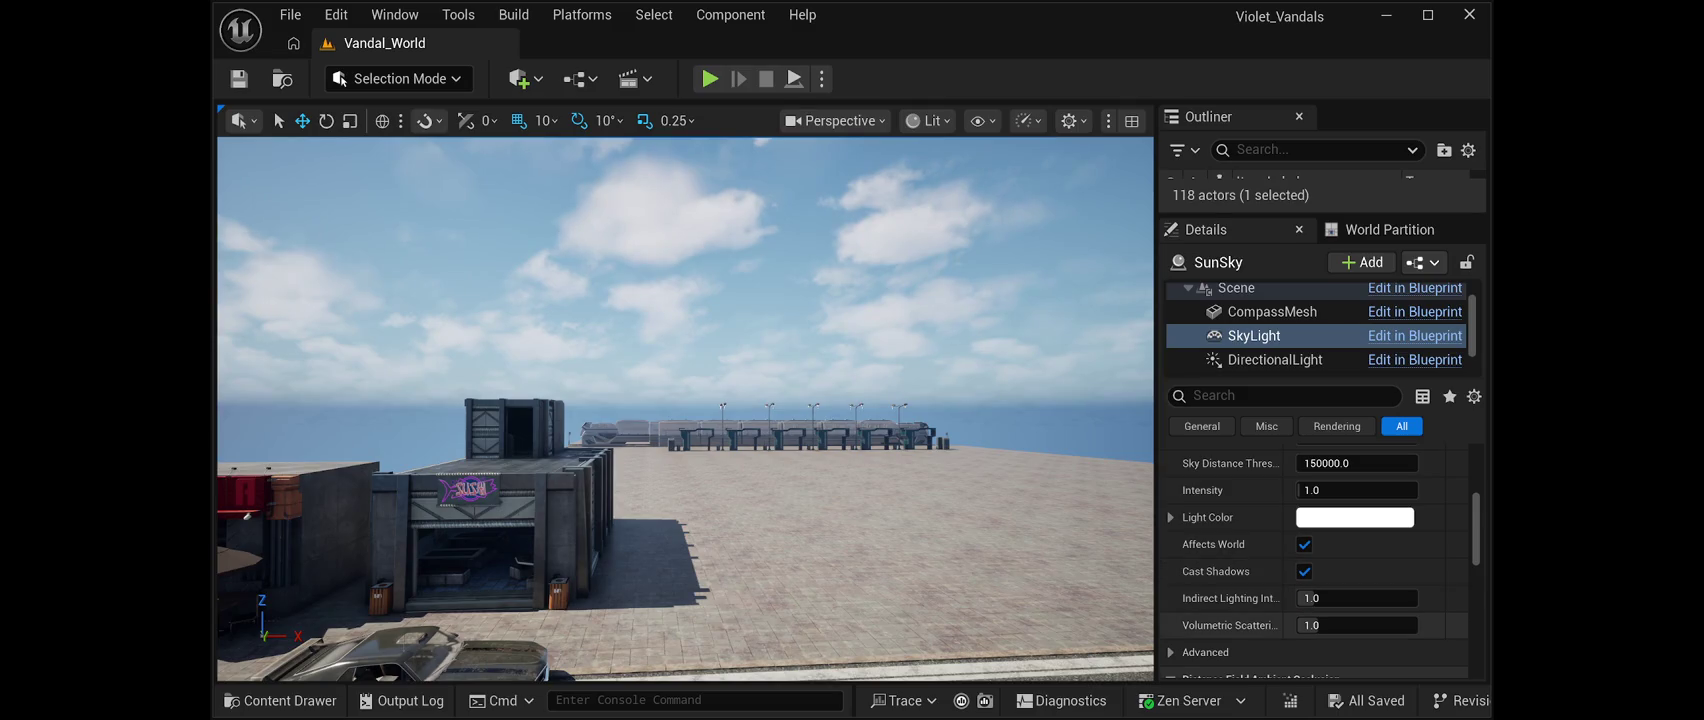
pyautogui.scroll(-2, 1314, 564)
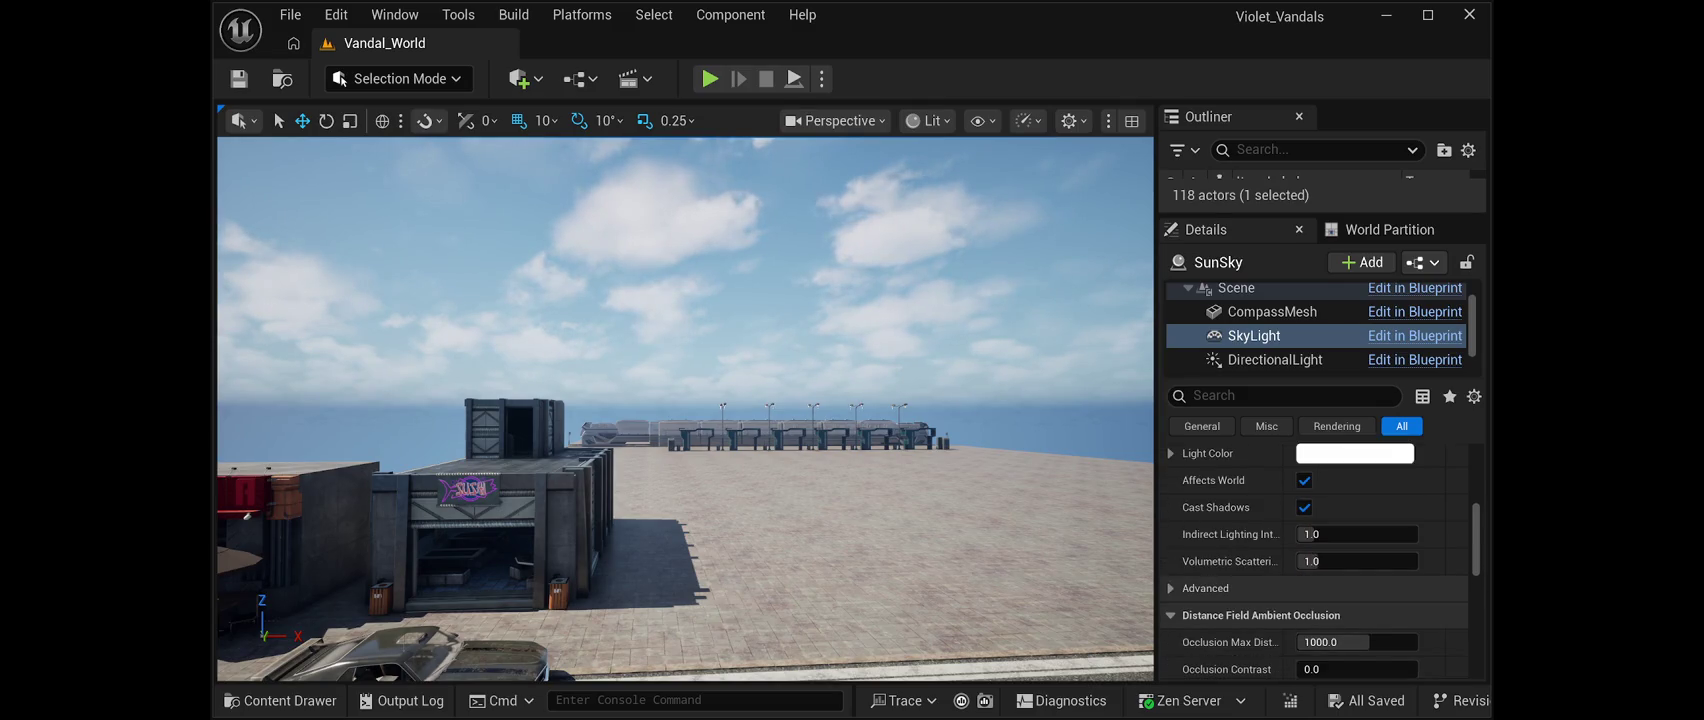
pyautogui.click(1205, 588)
# Review the remaining SkyLight settings and start a Play-mode test of the level
pyautogui.scroll(-2, 1314, 597)
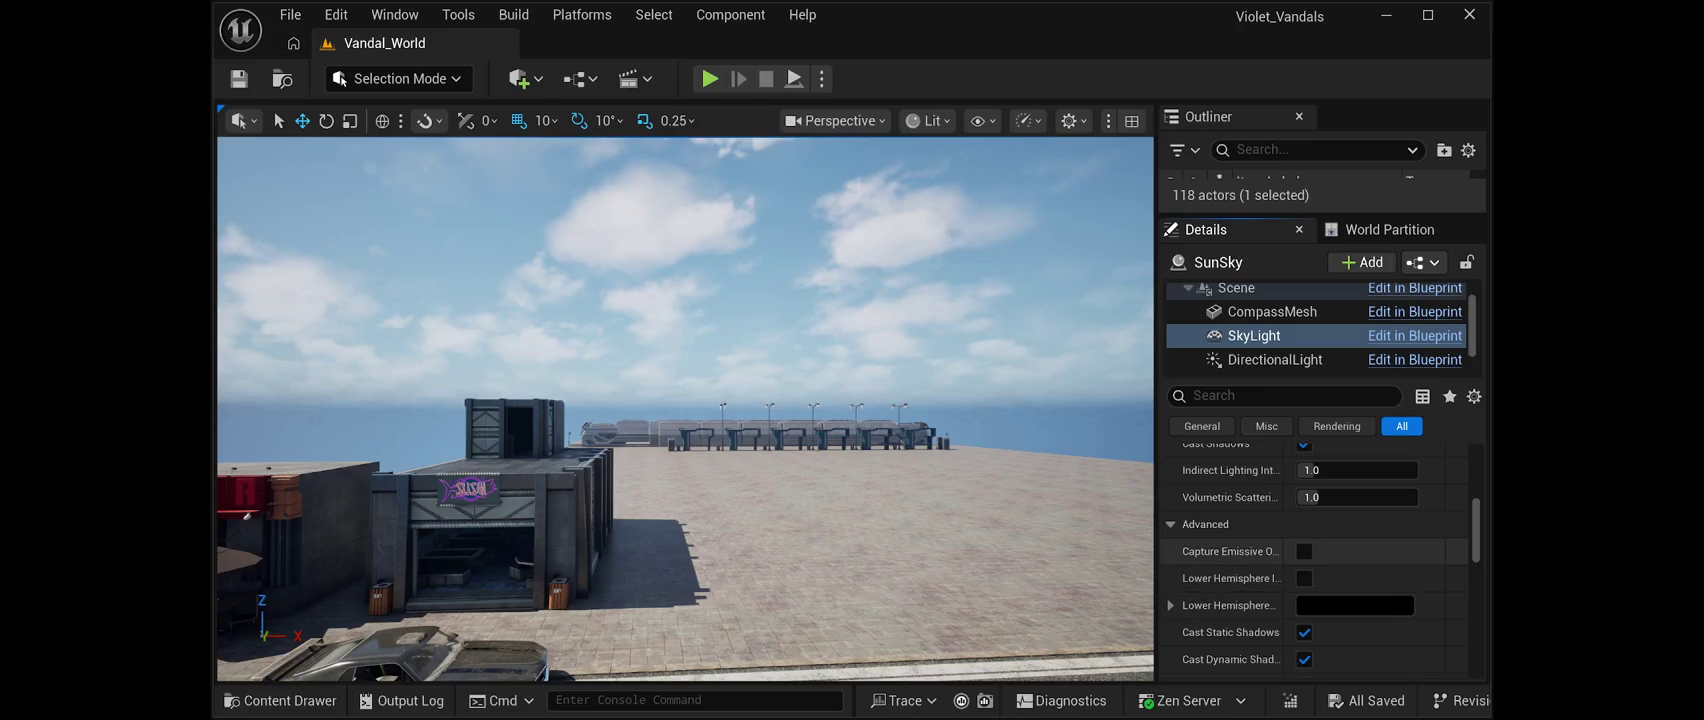
pyautogui.scroll(-3, 1300, 595)
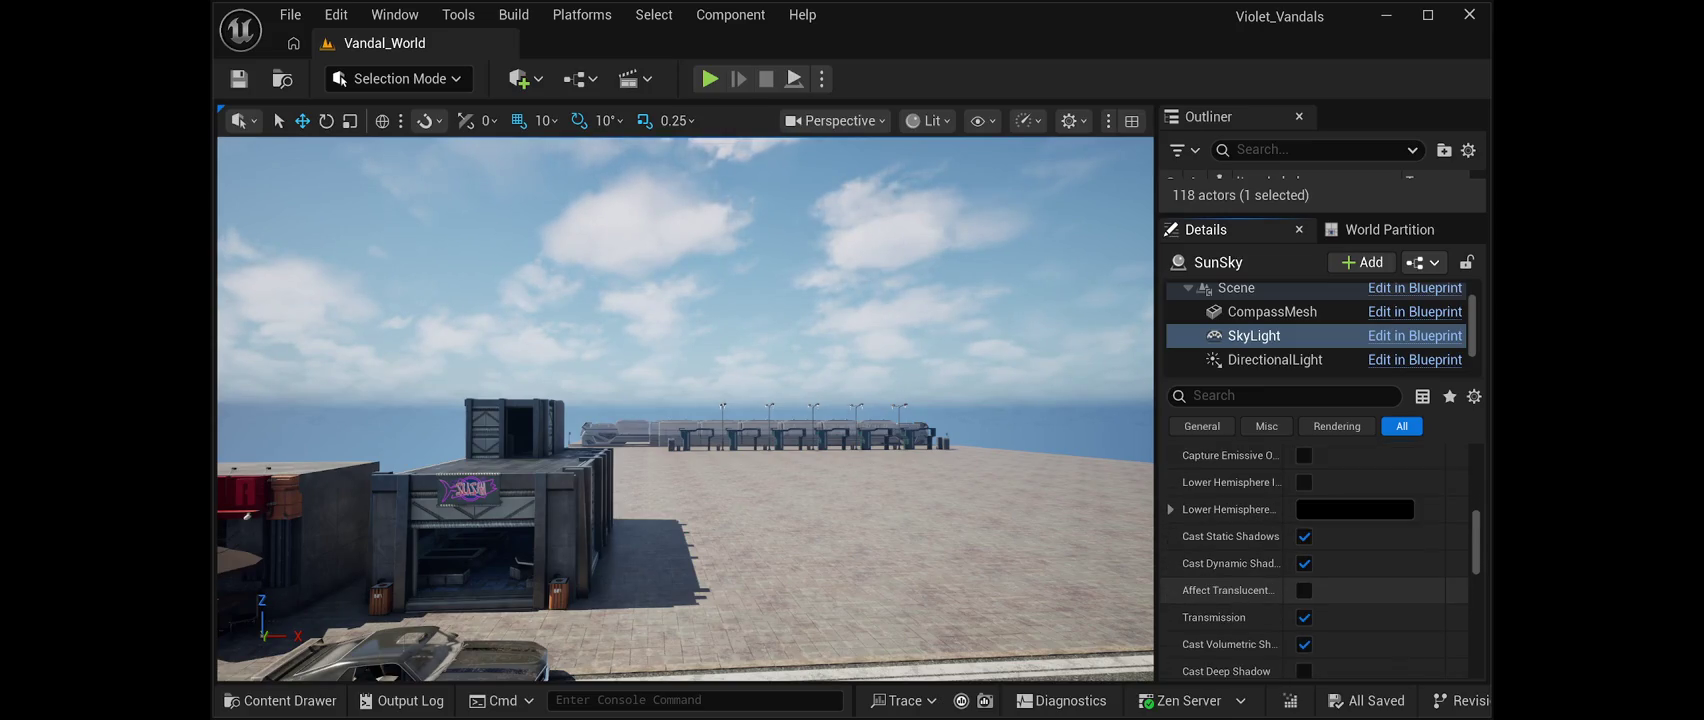
pyautogui.scroll(-5, 1300, 590)
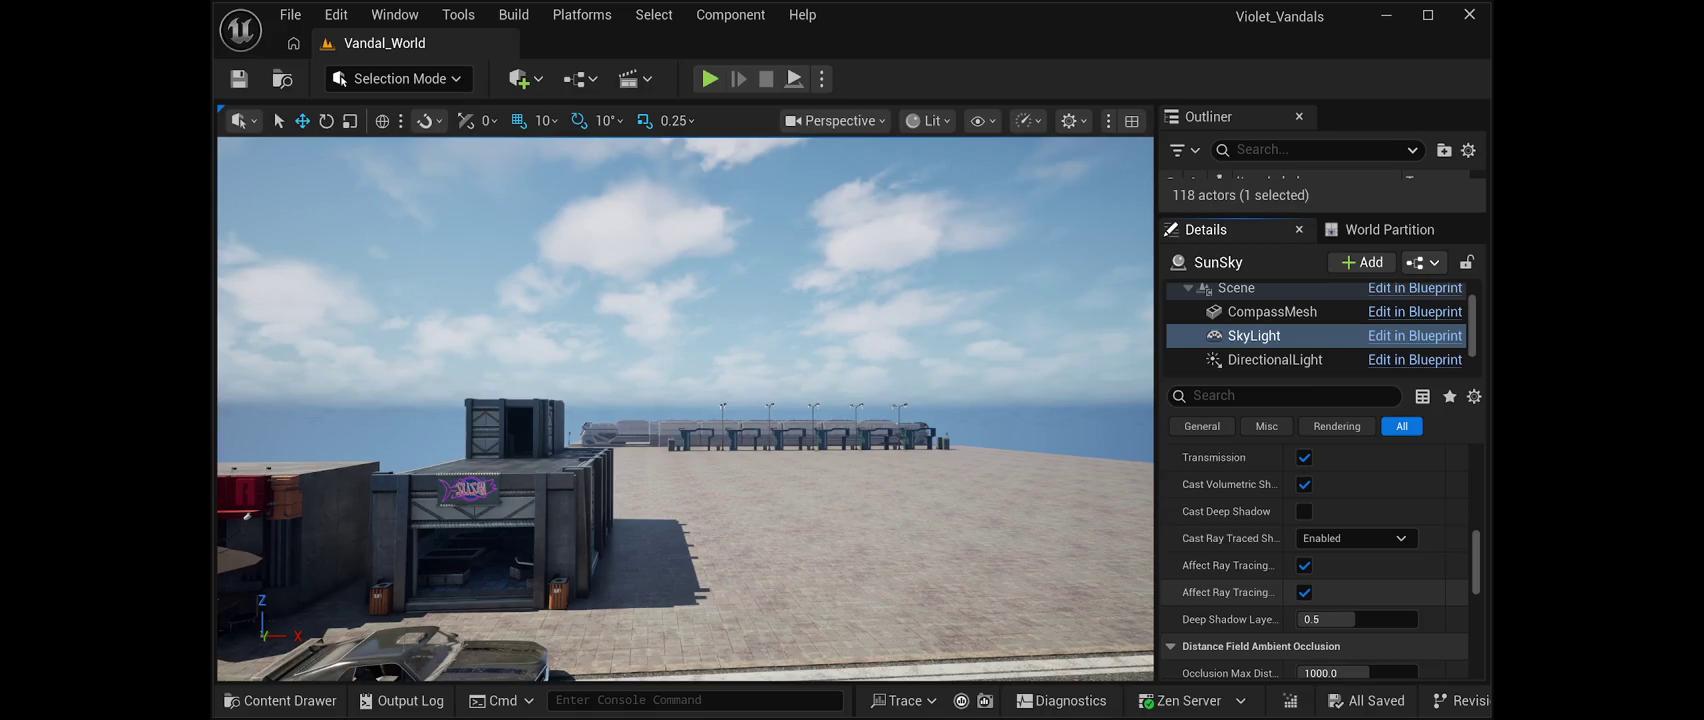
pyautogui.scroll(-3, 1300, 595)
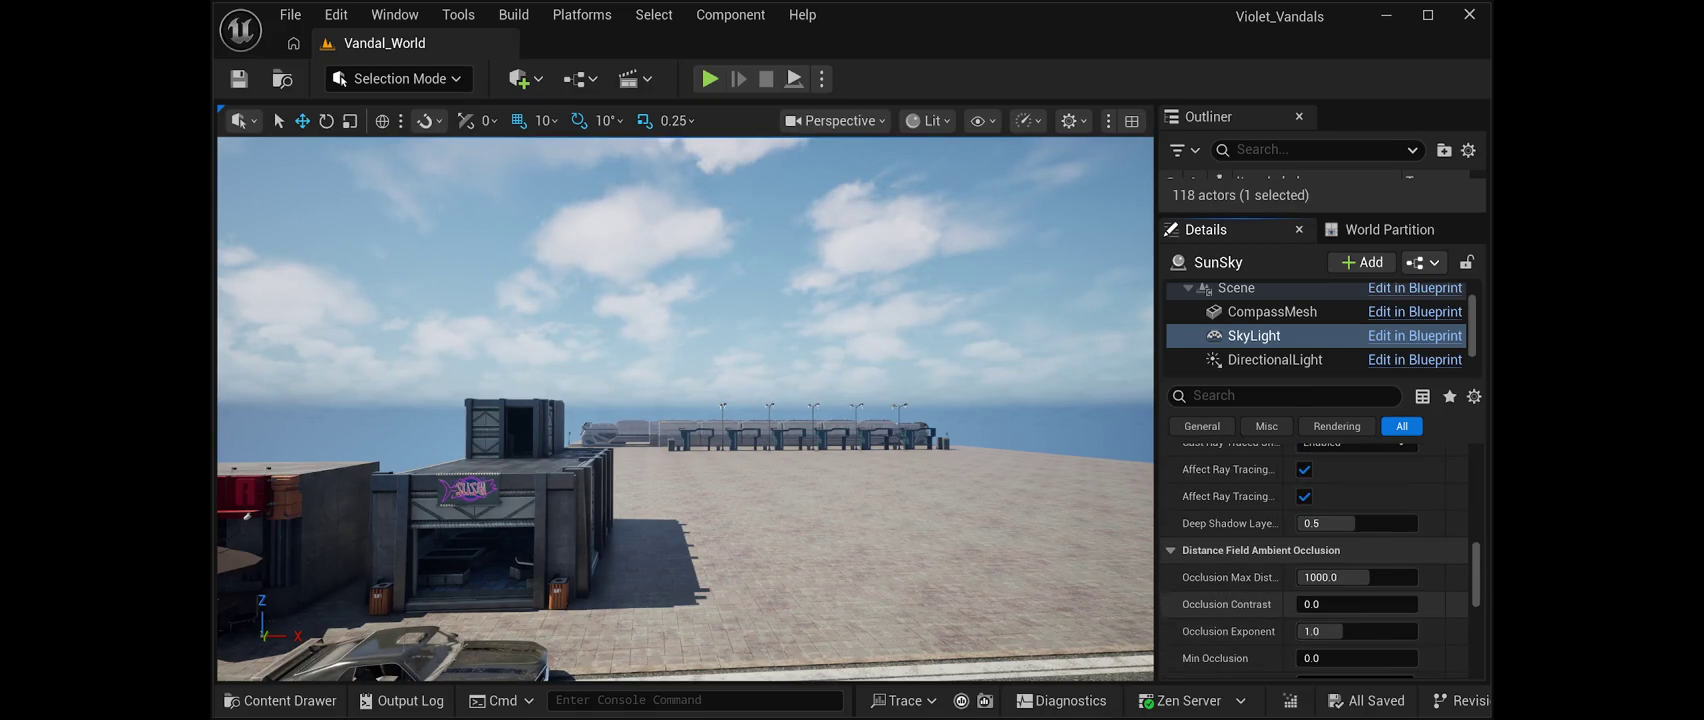
pyautogui.scroll(-4, 1300, 560)
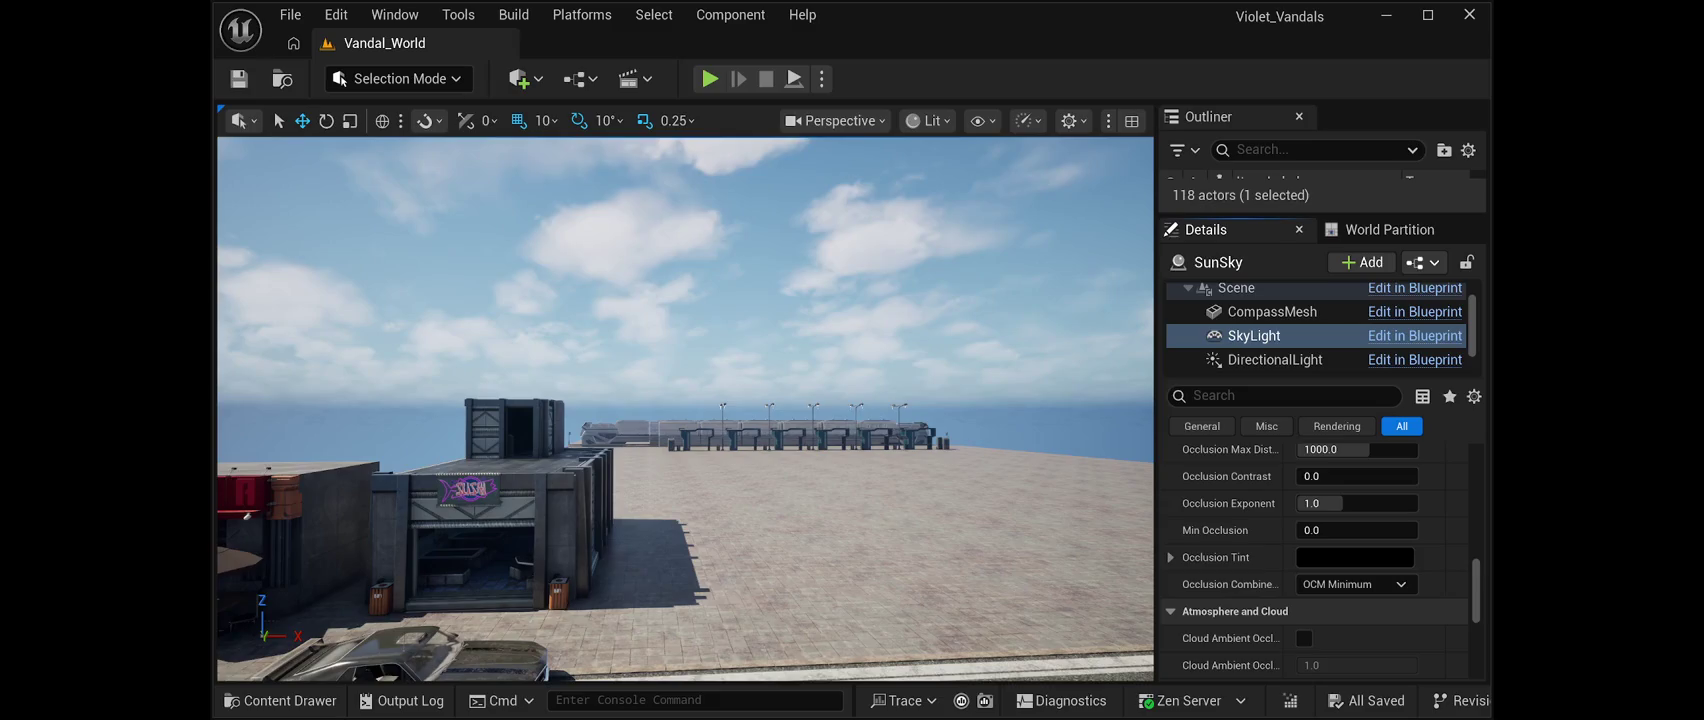
pyautogui.click(709, 78)
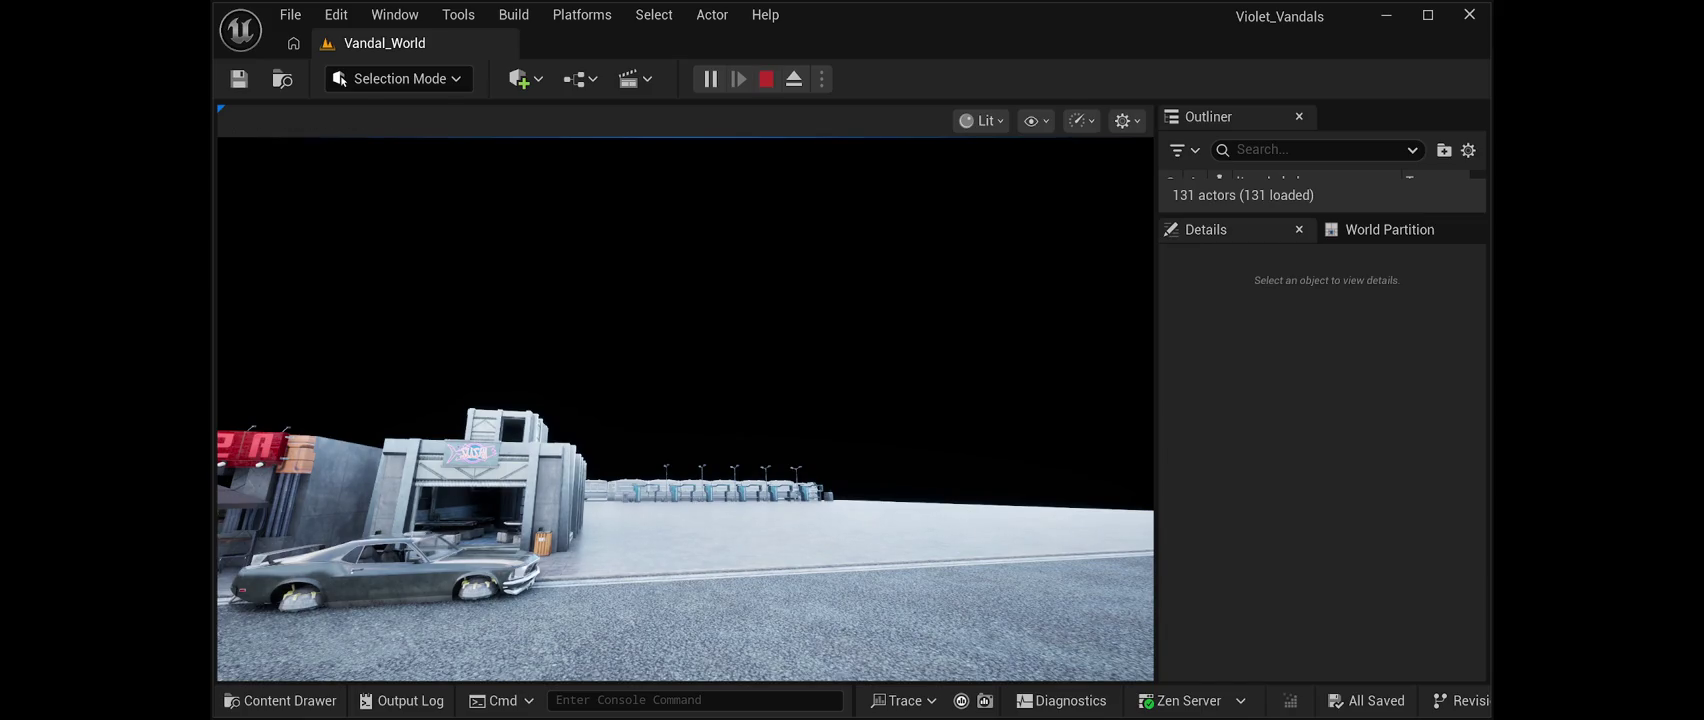
# Stop the play test, try a 'recap' Details search, then show the SkyLight component's settings
pyautogui.press('F8')
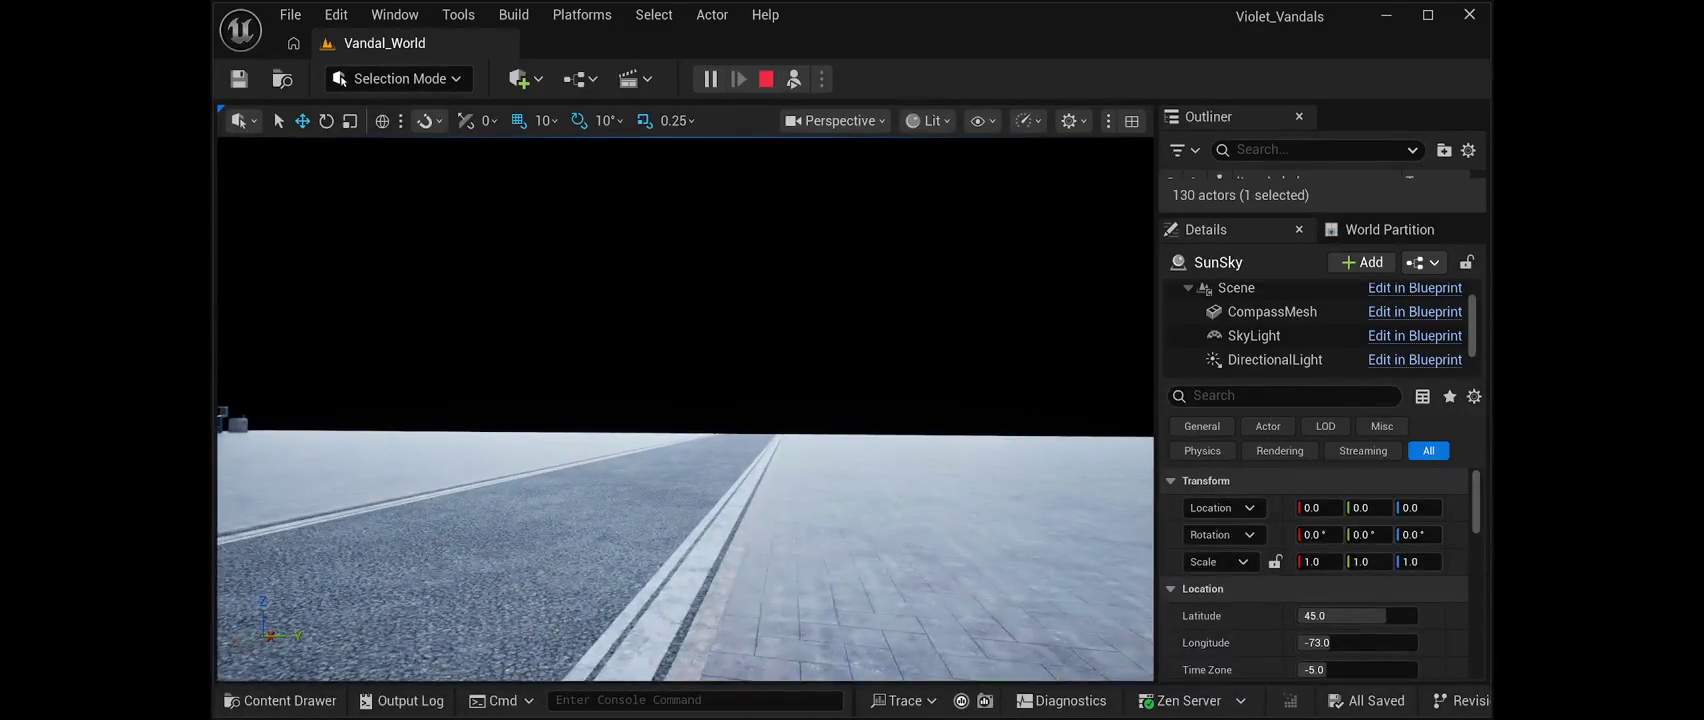
pyautogui.press('Escape')
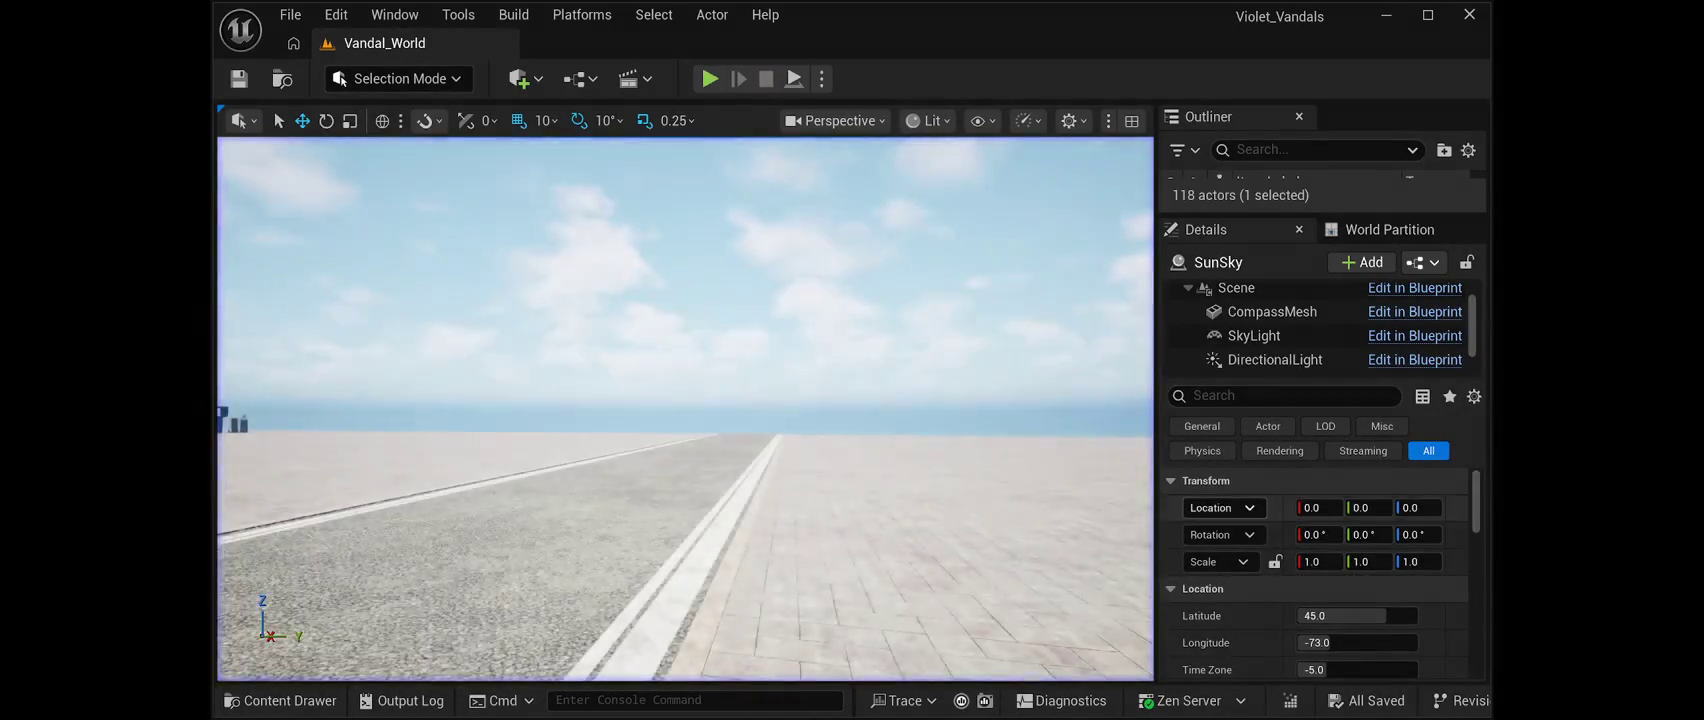
pyautogui.click(1290, 395)
pyautogui.write('recap')
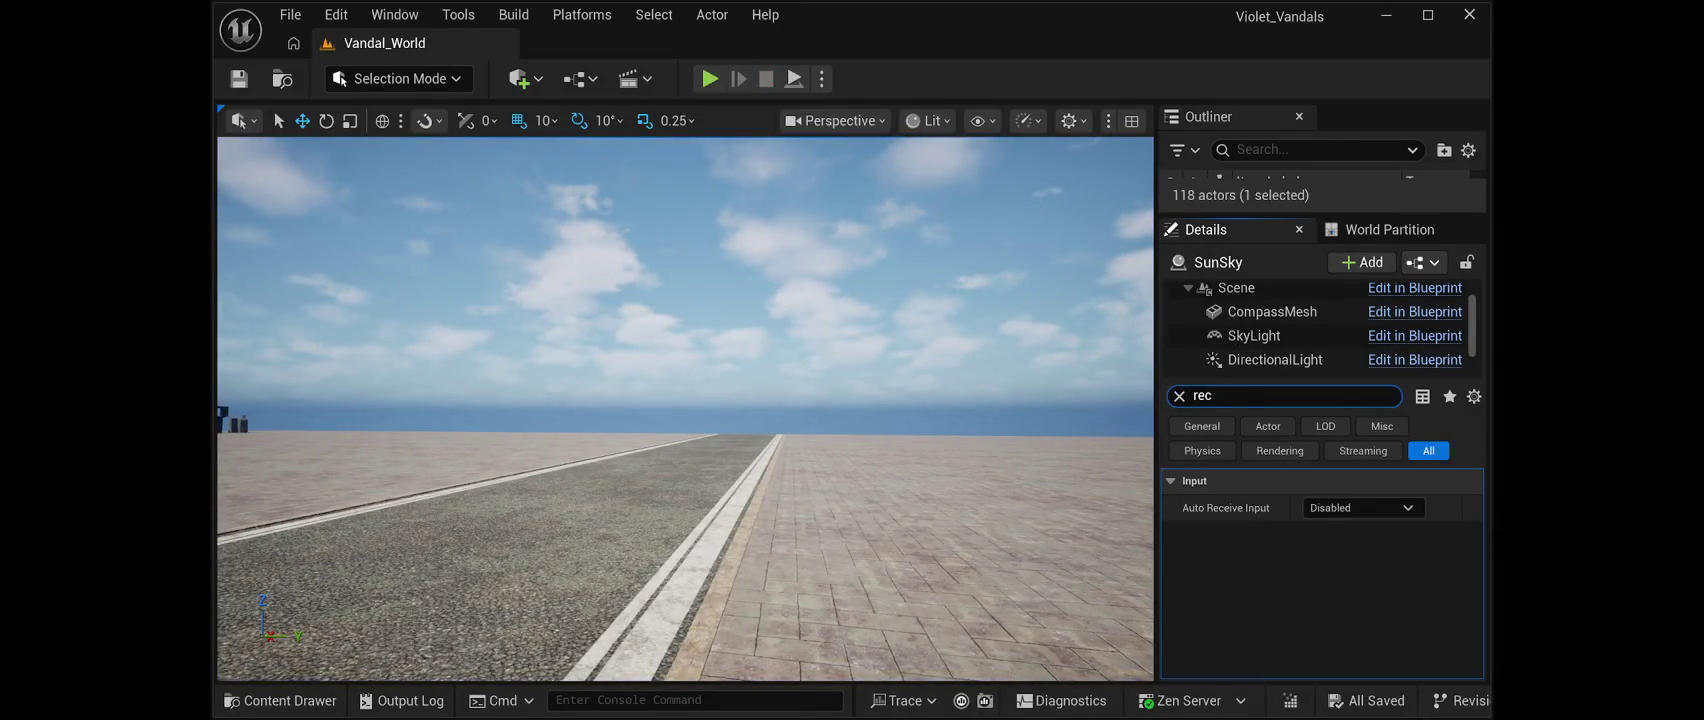
pyautogui.press('BackSpace')
pyautogui.press('BackSpace')
pyautogui.press('BackSpace')
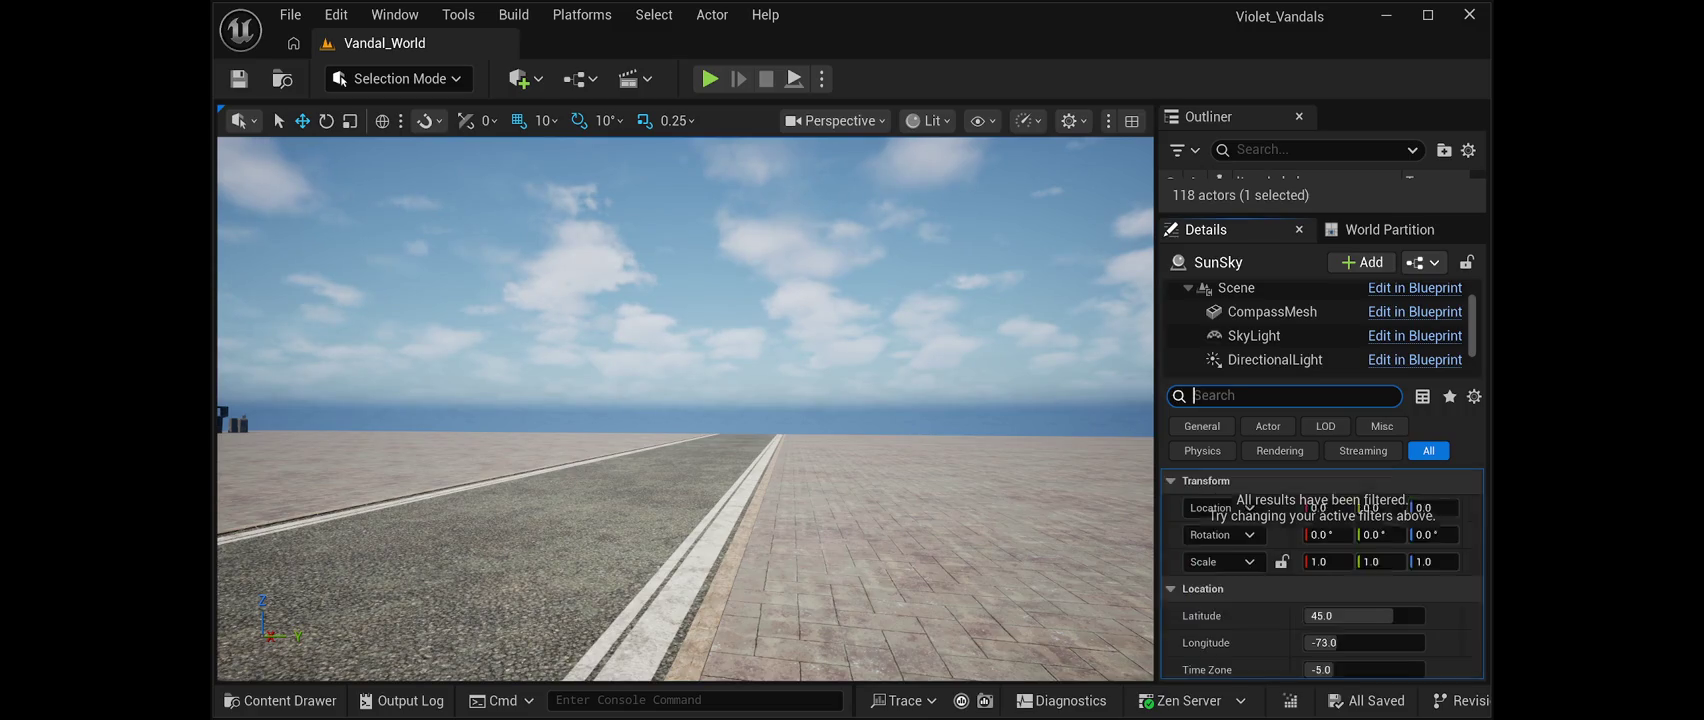
pyautogui.click(1254, 335)
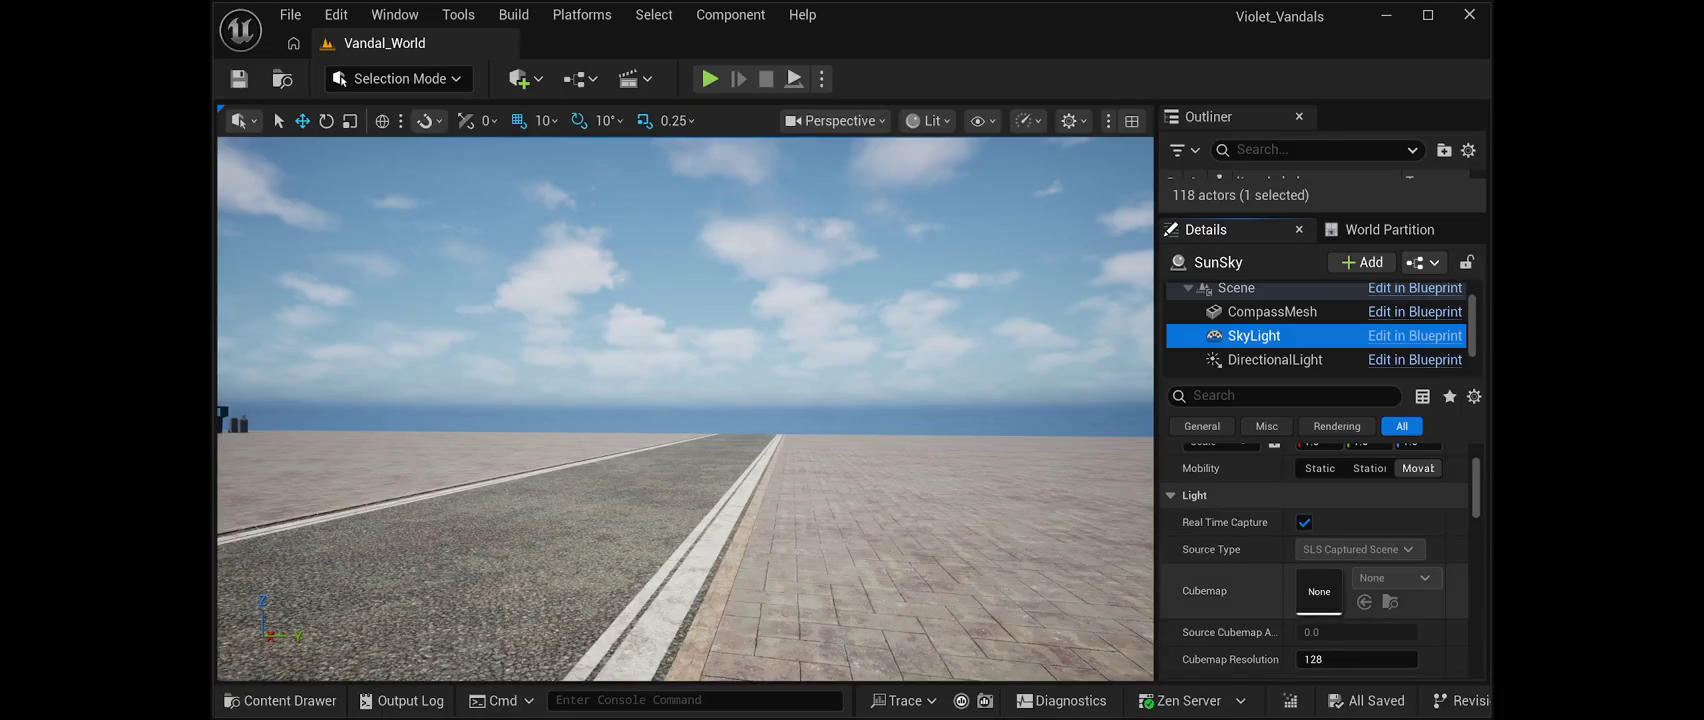
pyautogui.scroll(-3, 1315, 560)
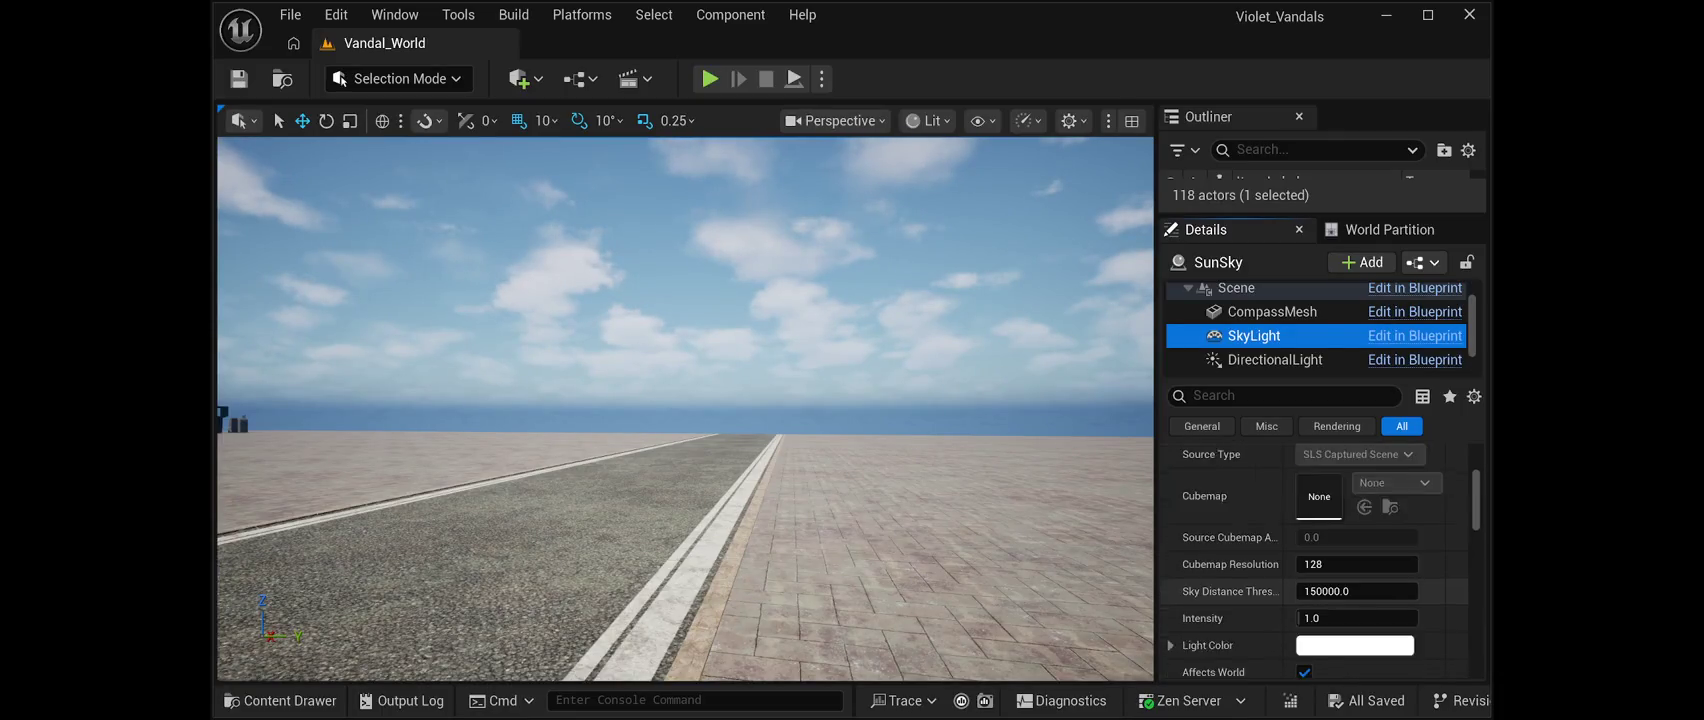
pyautogui.scroll(-3, 1315, 560)
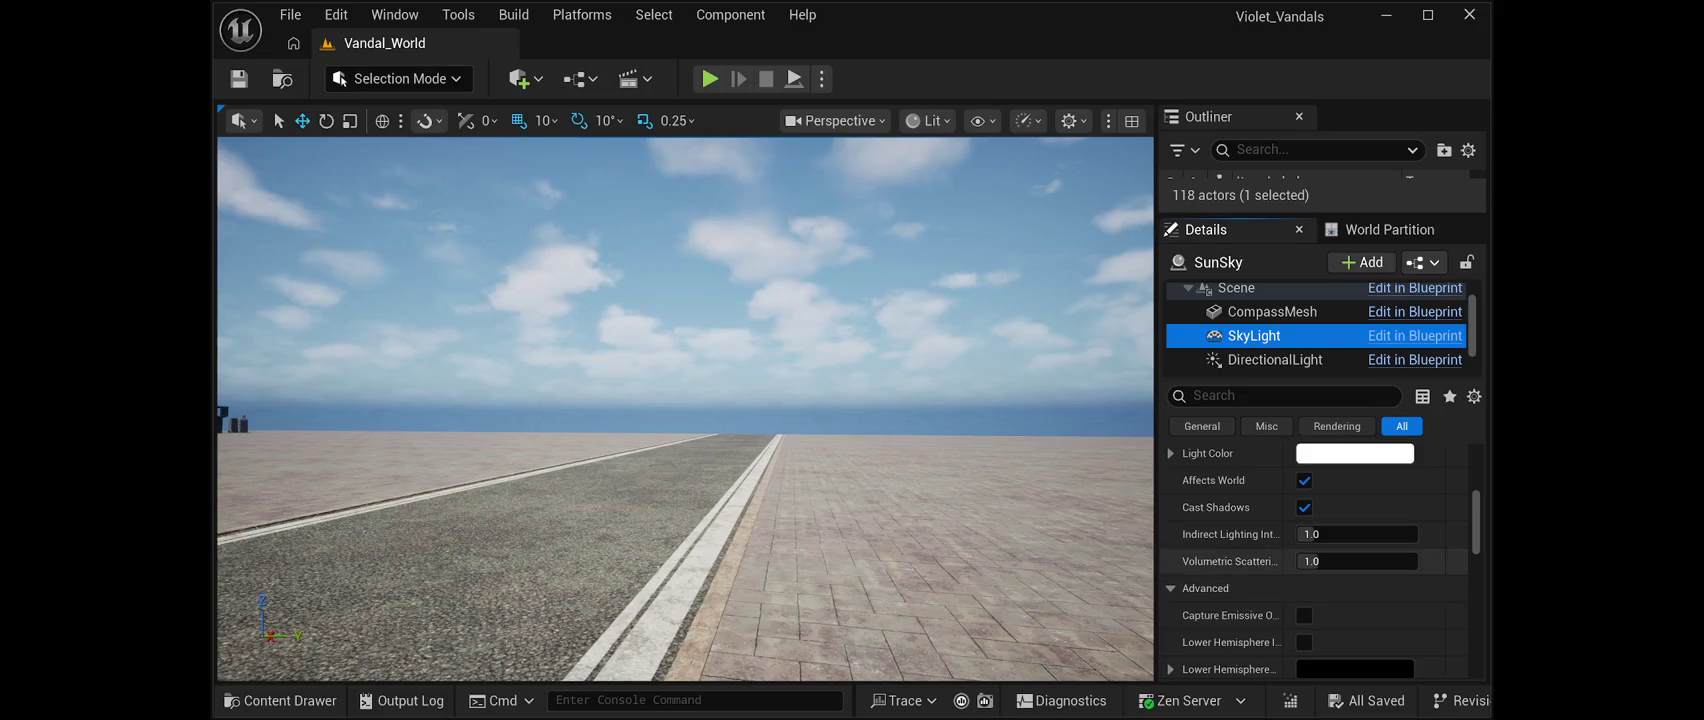
pyautogui.scroll(2, 1300, 560)
pyautogui.scroll(-2, 1300, 560)
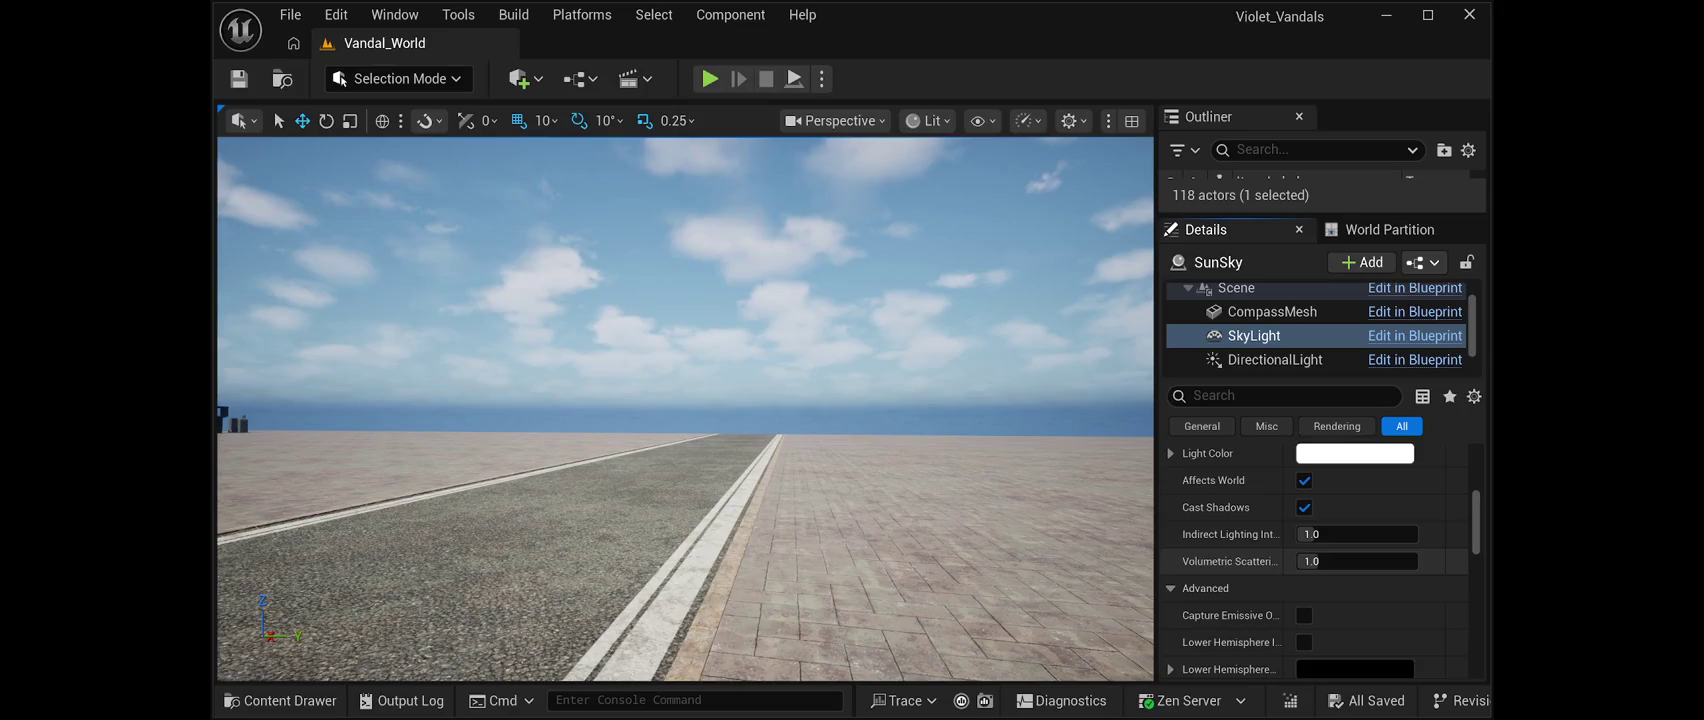
pyautogui.scroll(-3, 1300, 573)
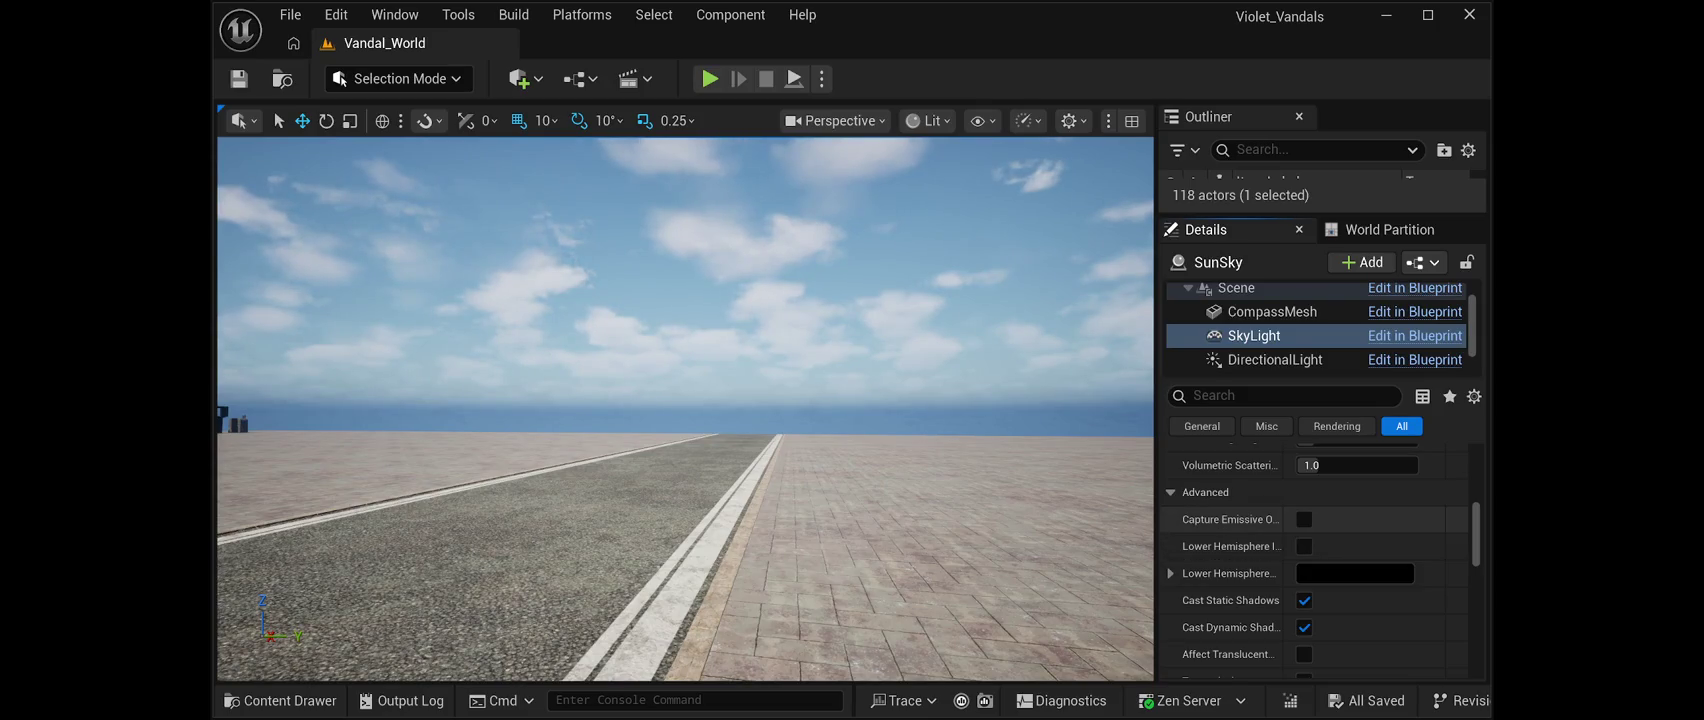
pyautogui.scroll(-4, 1300, 550)
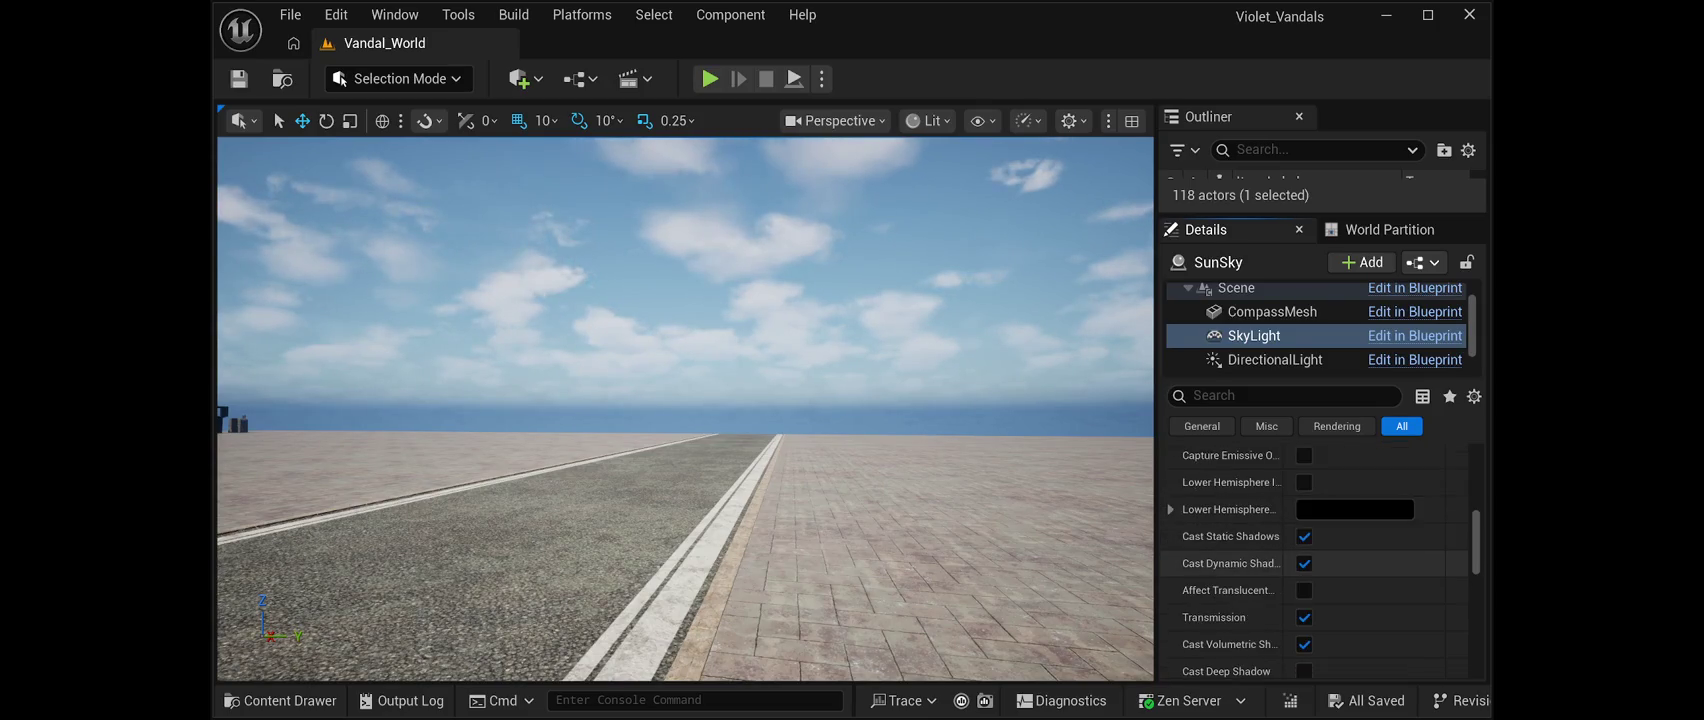
pyautogui.scroll(-6, 1300, 553)
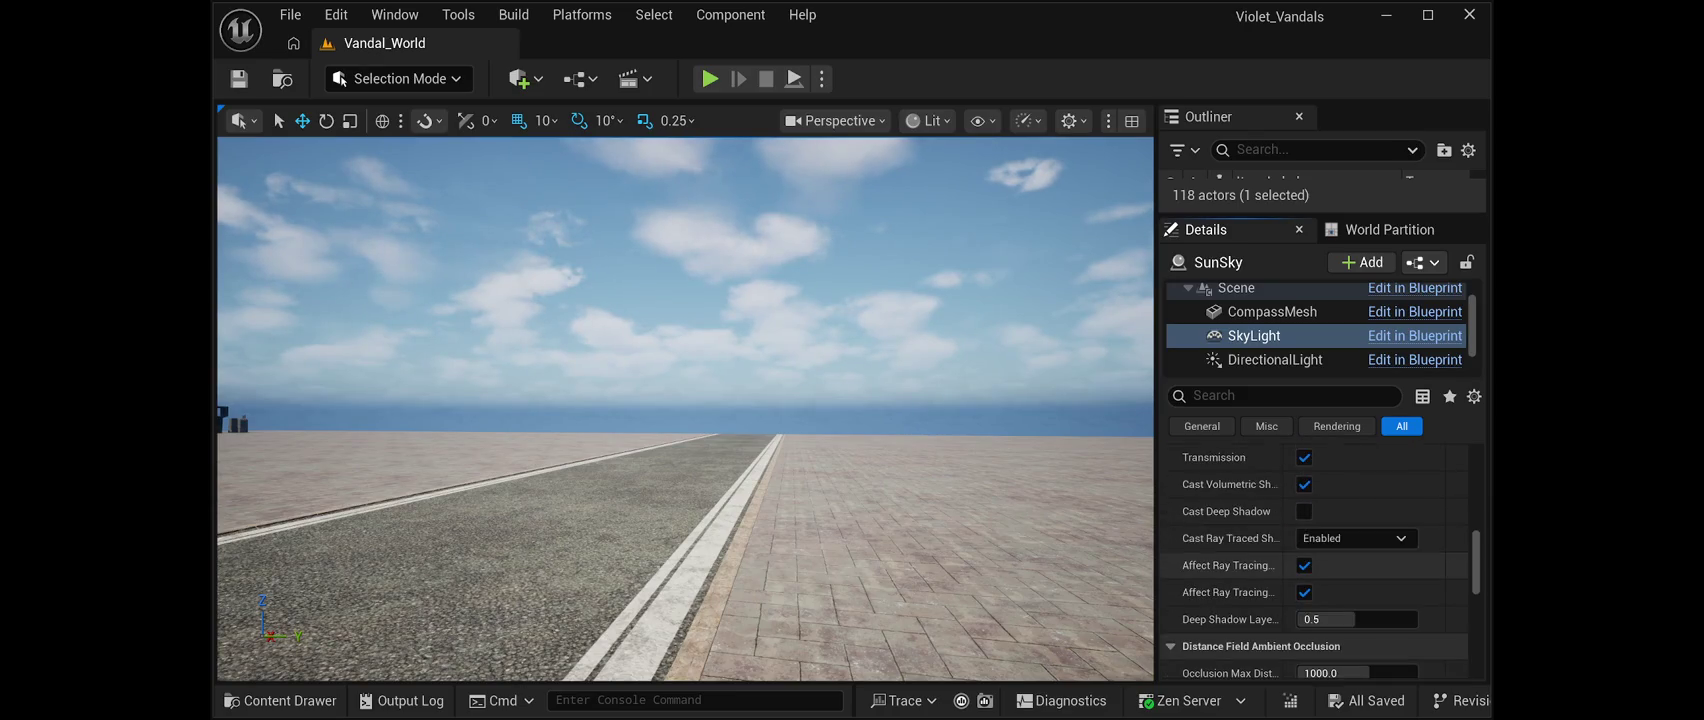
pyautogui.scroll(-6, 1300, 569)
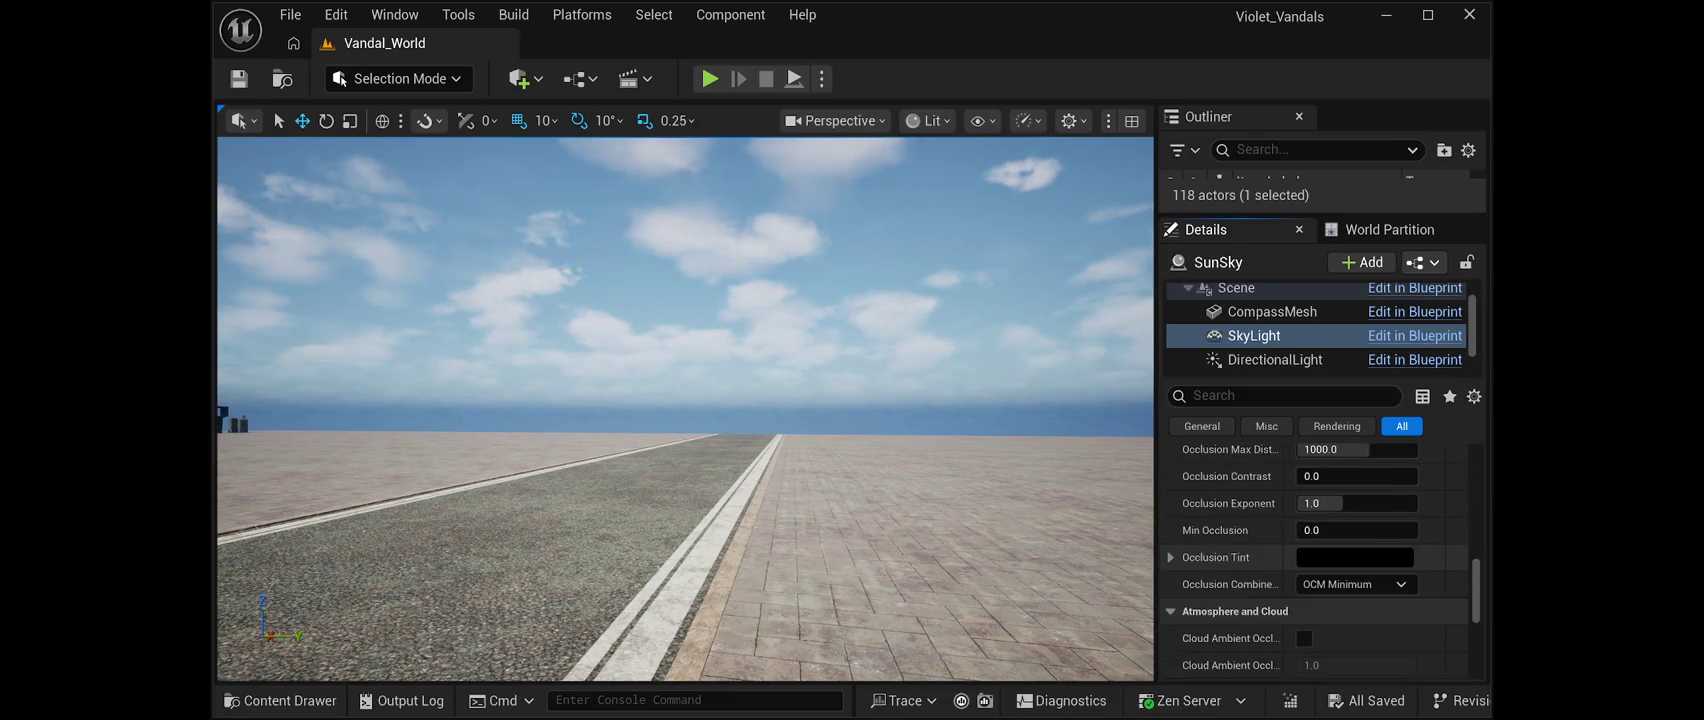
pyautogui.scroll(-7, 1314, 563)
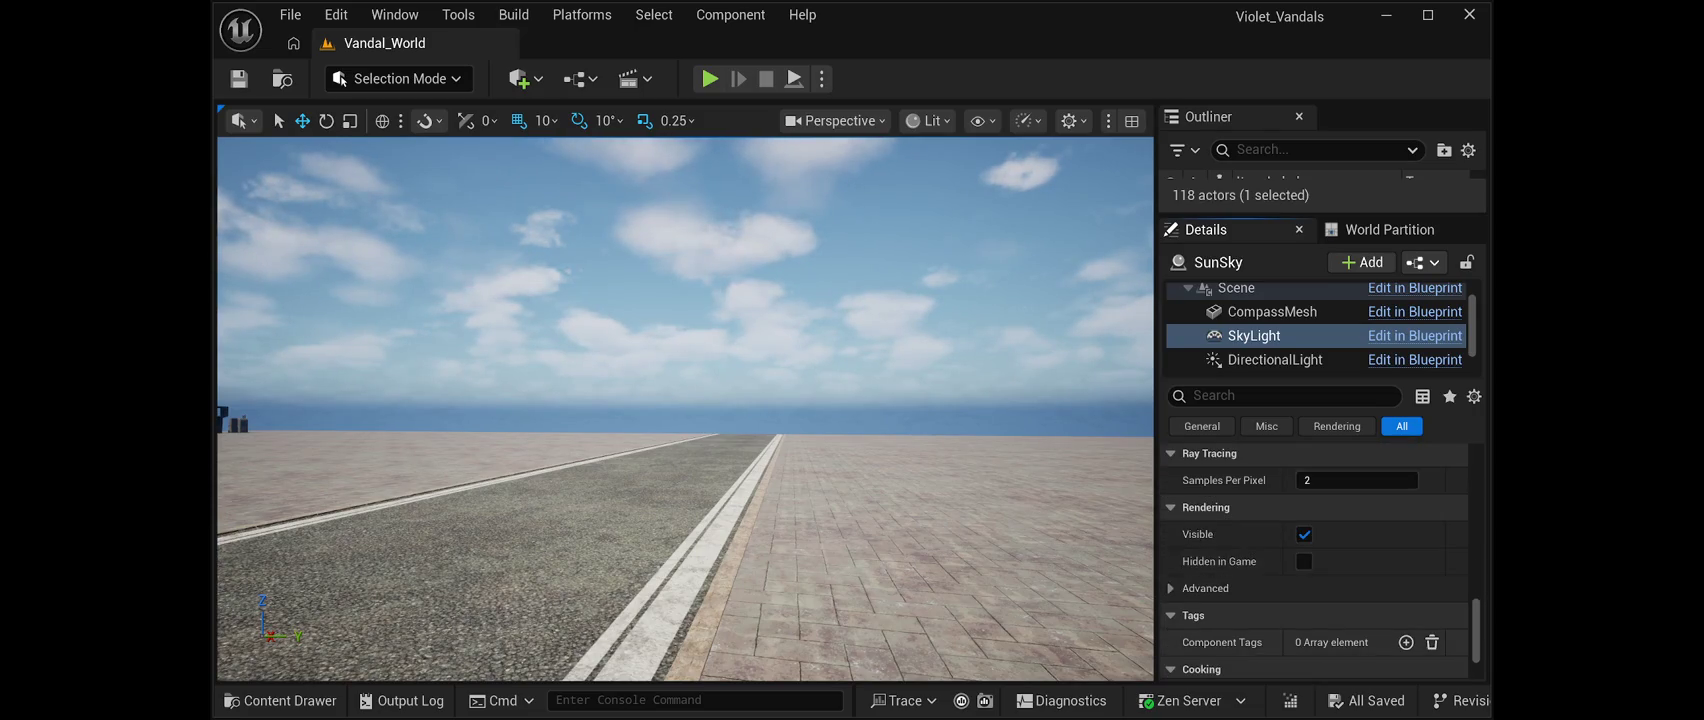
pyautogui.scroll(-4, 1314, 560)
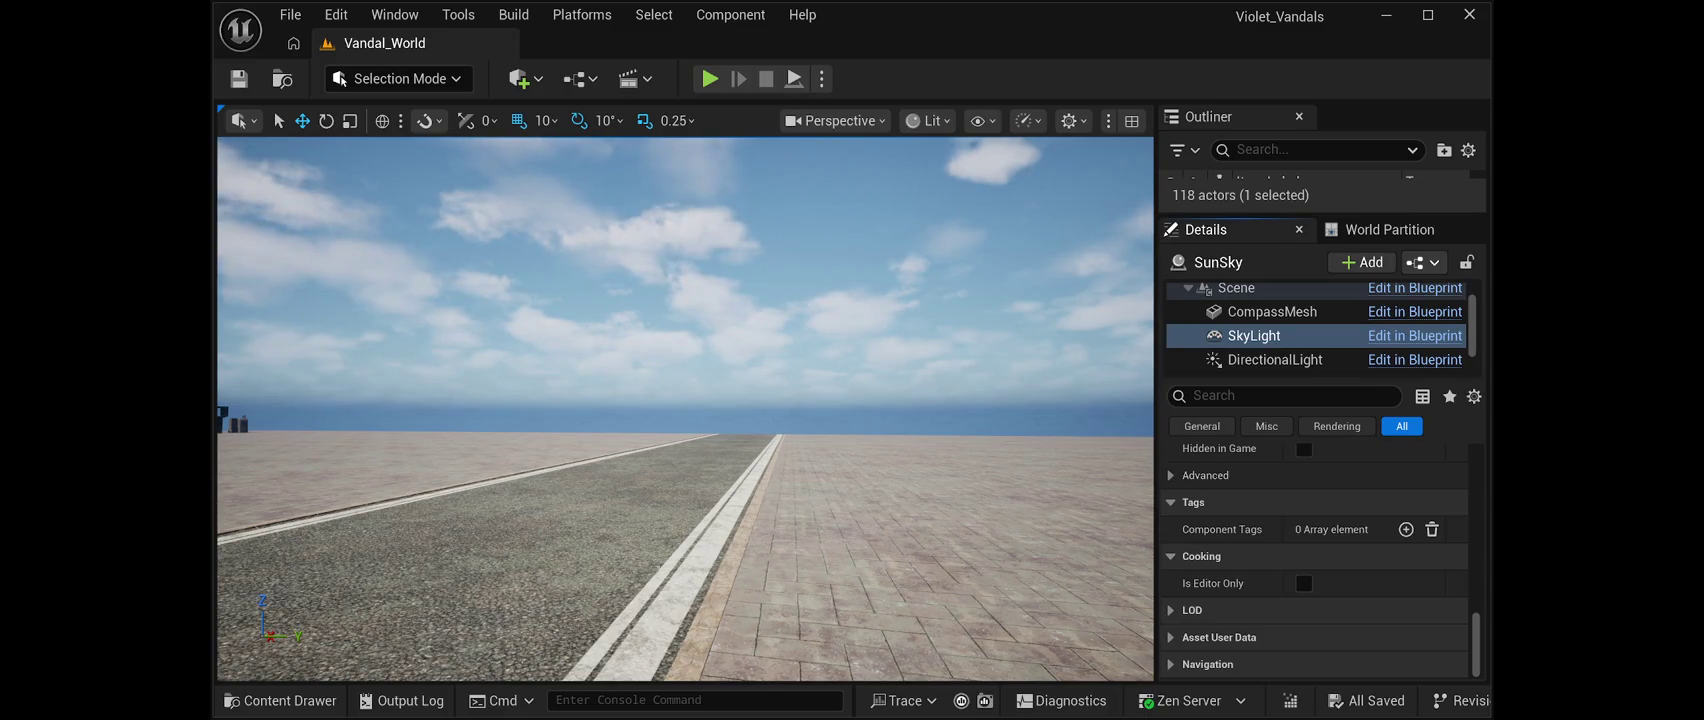
pyautogui.click(1290, 396)
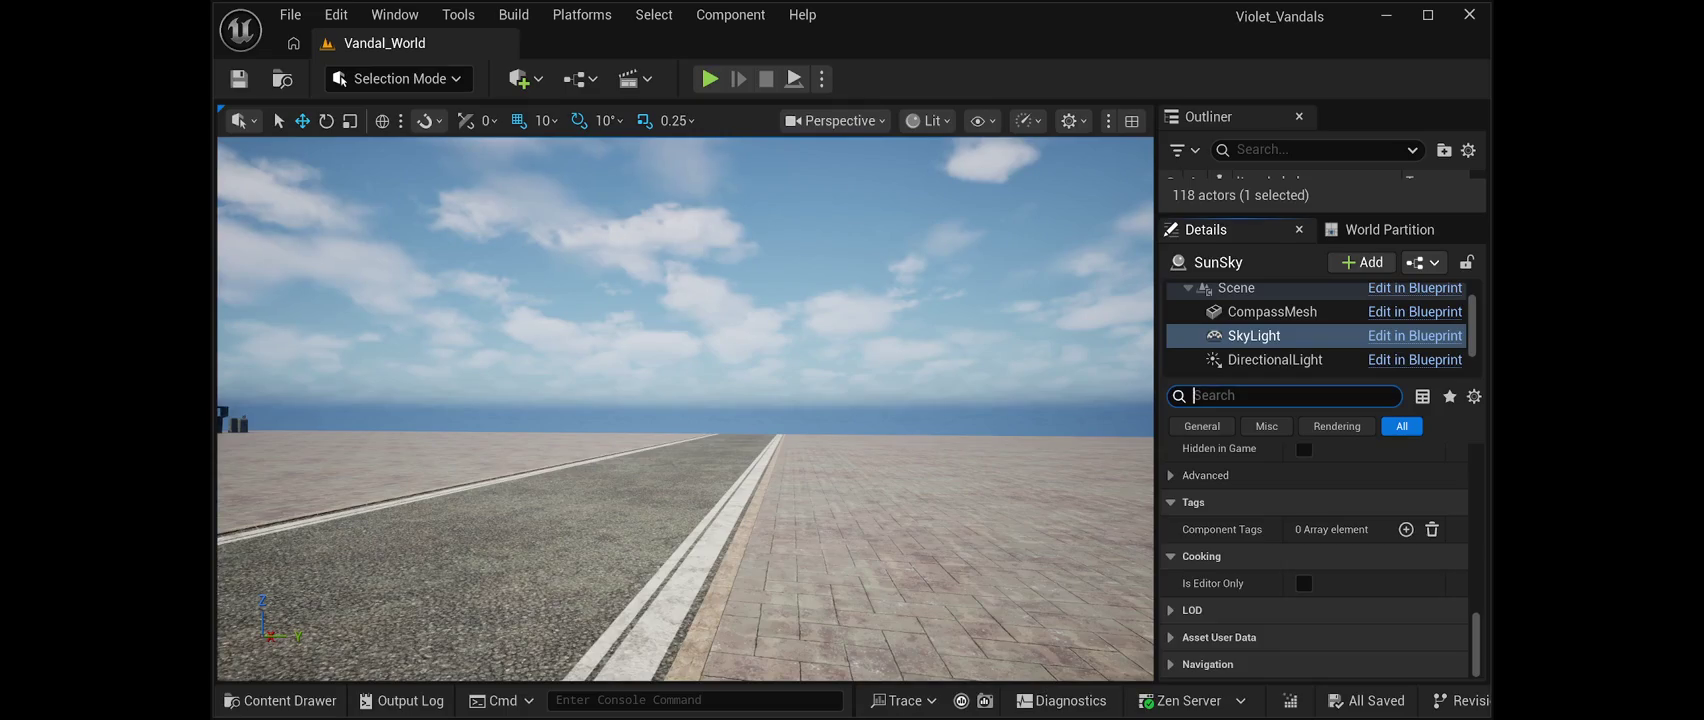
# Filter for 'lower', inspect the SkyLight's Lower Hemisphere solid color and channel values, and save
pyautogui.write('lower')
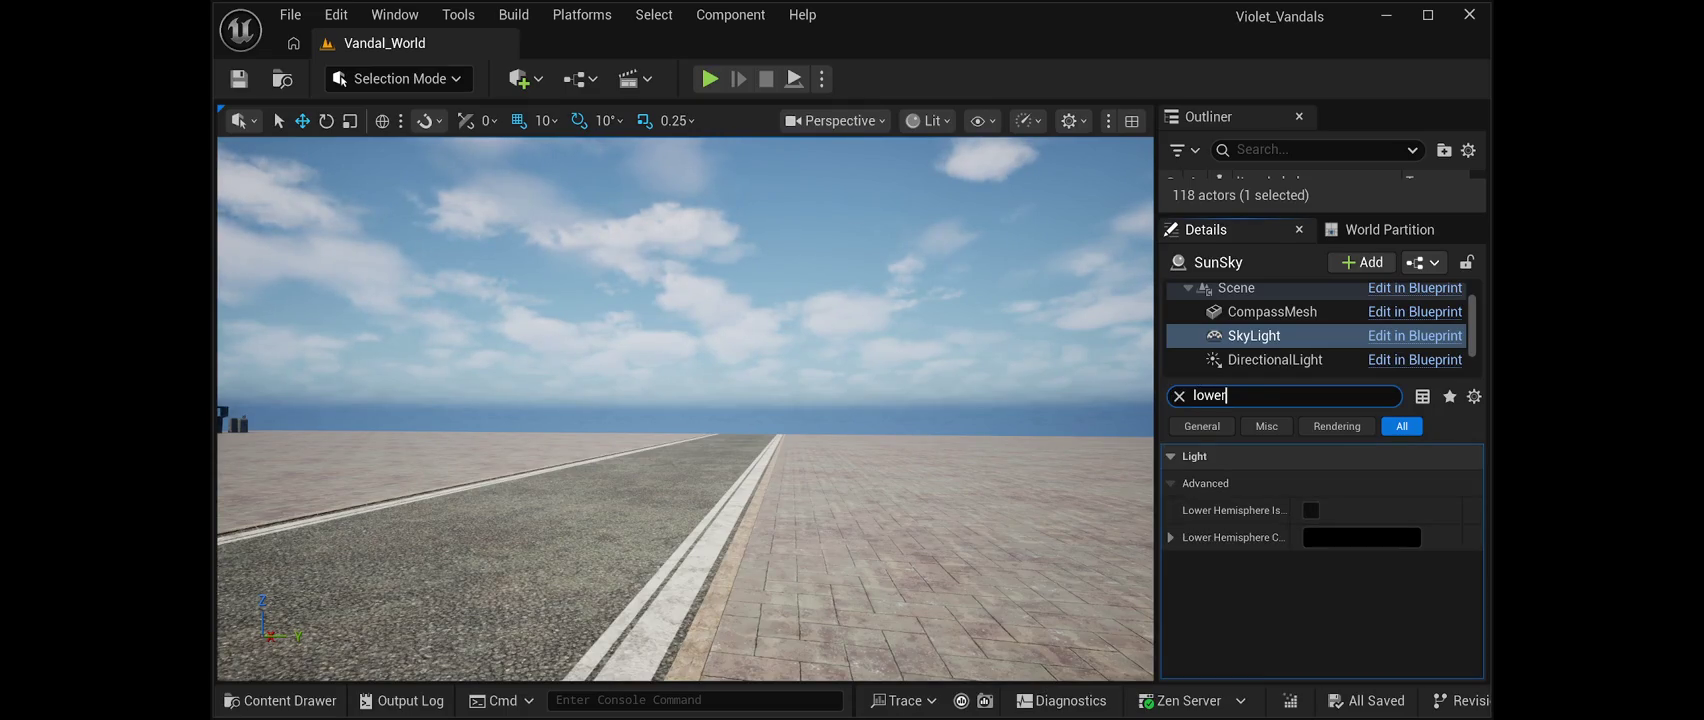
pyautogui.click(1311, 510)
pyautogui.click(1311, 510)
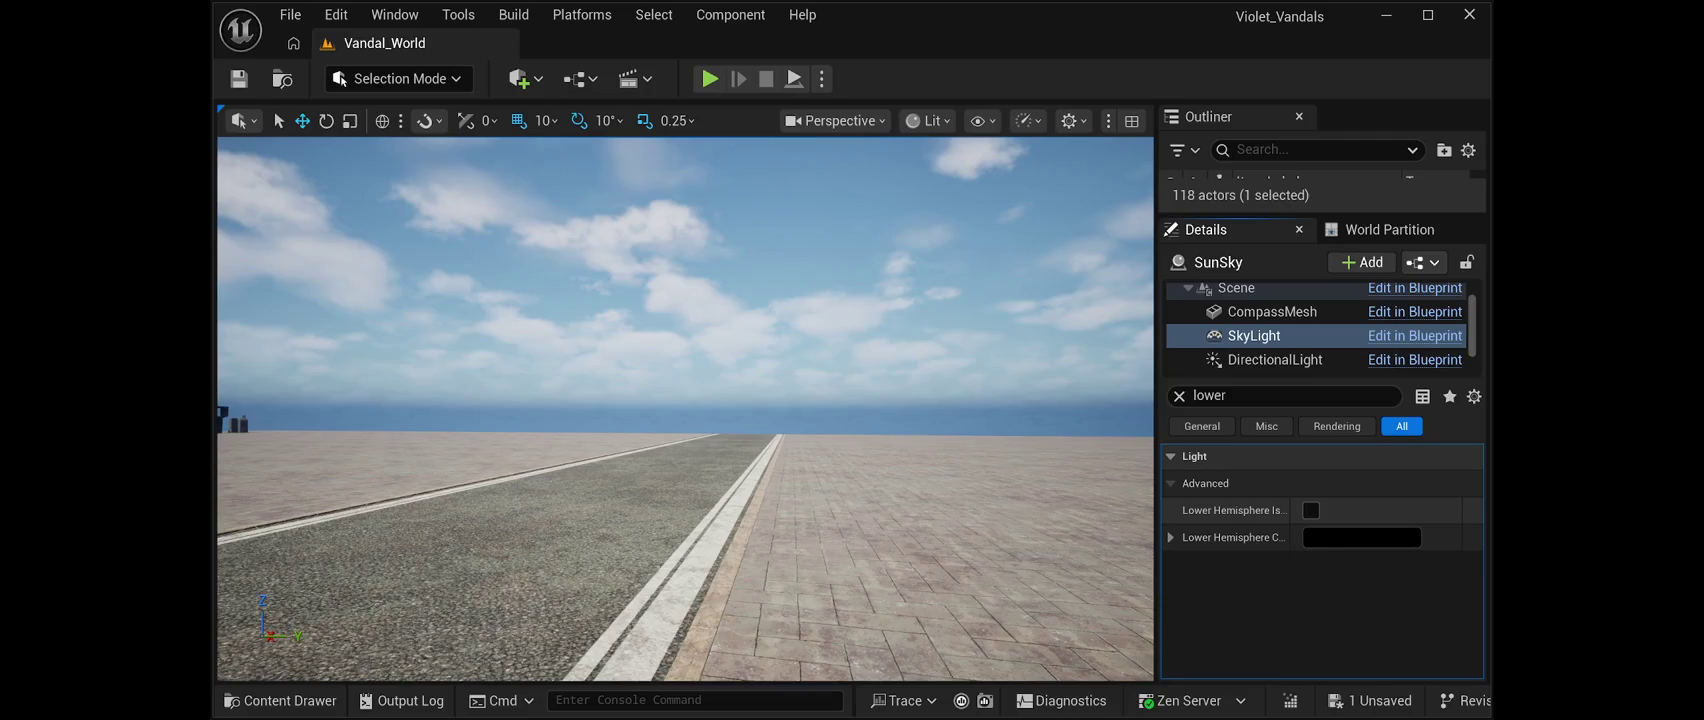
pyautogui.click(1170, 537)
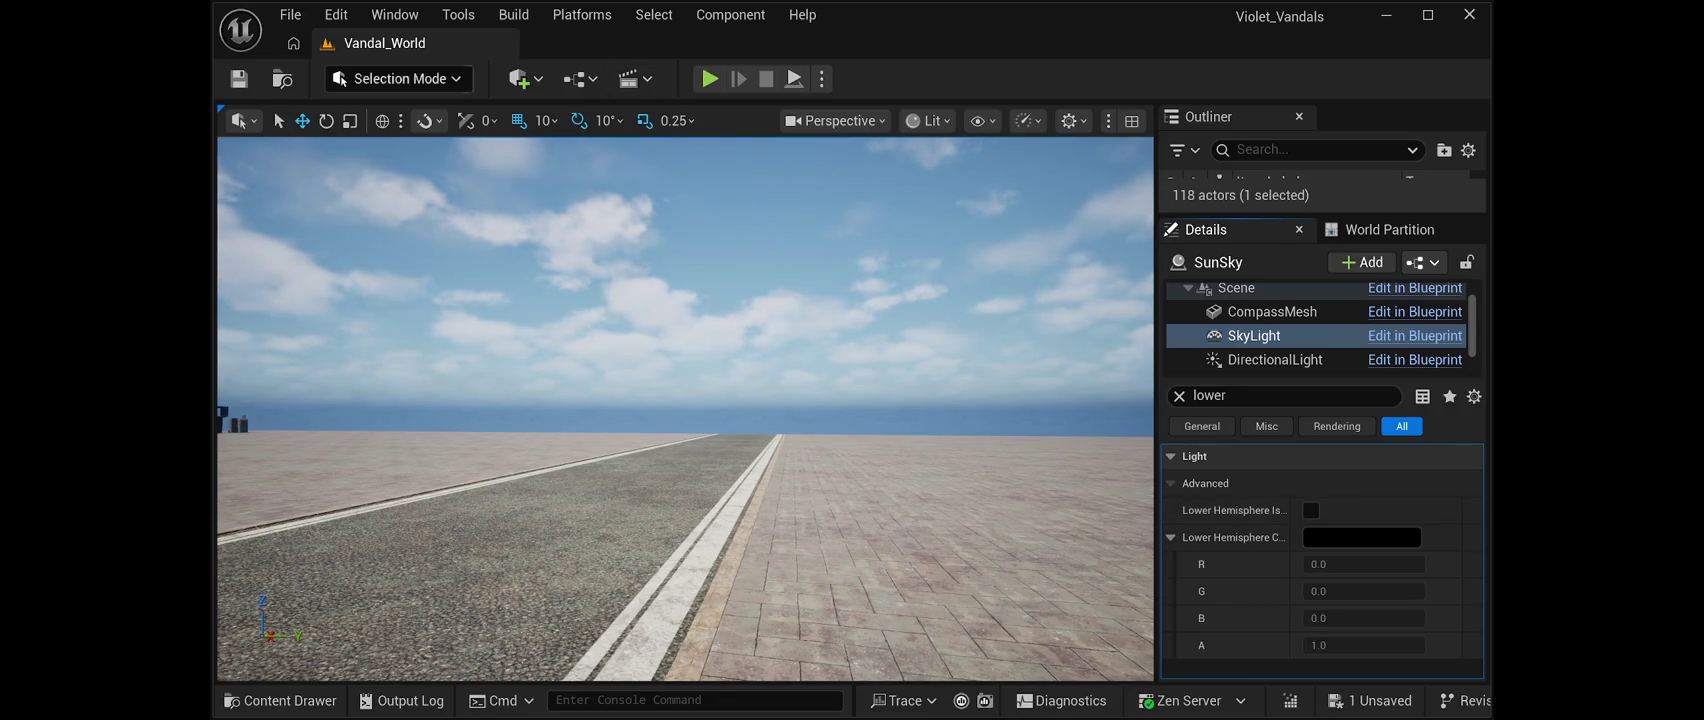
pyautogui.hotkey('ctrl', 's')
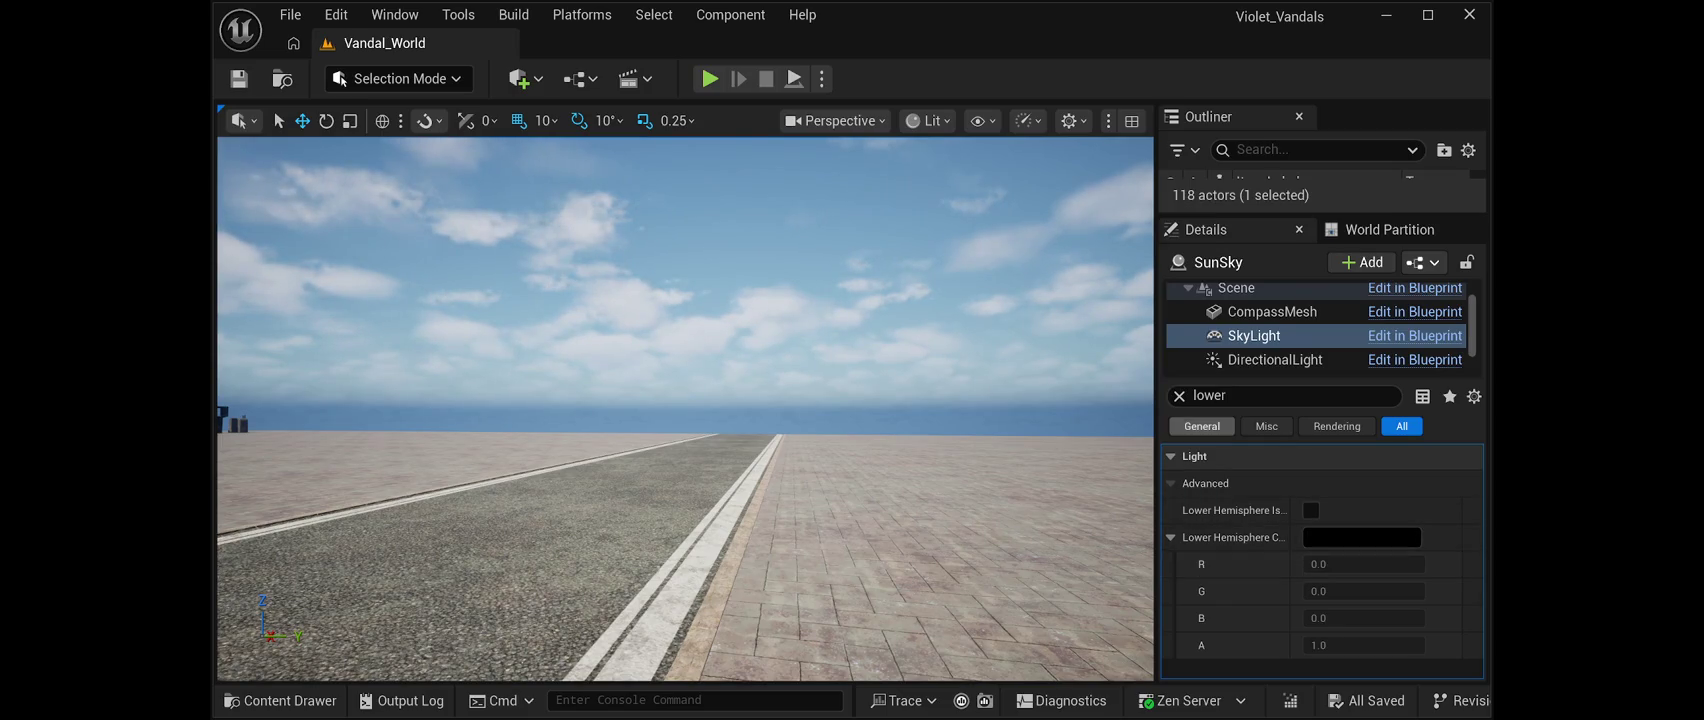
# Clear the filter to show Cubemap Resolution 128 and Intensity 1.0, then start a play test
pyautogui.doubleClick(1209, 396)
pyautogui.press('BackSpace')
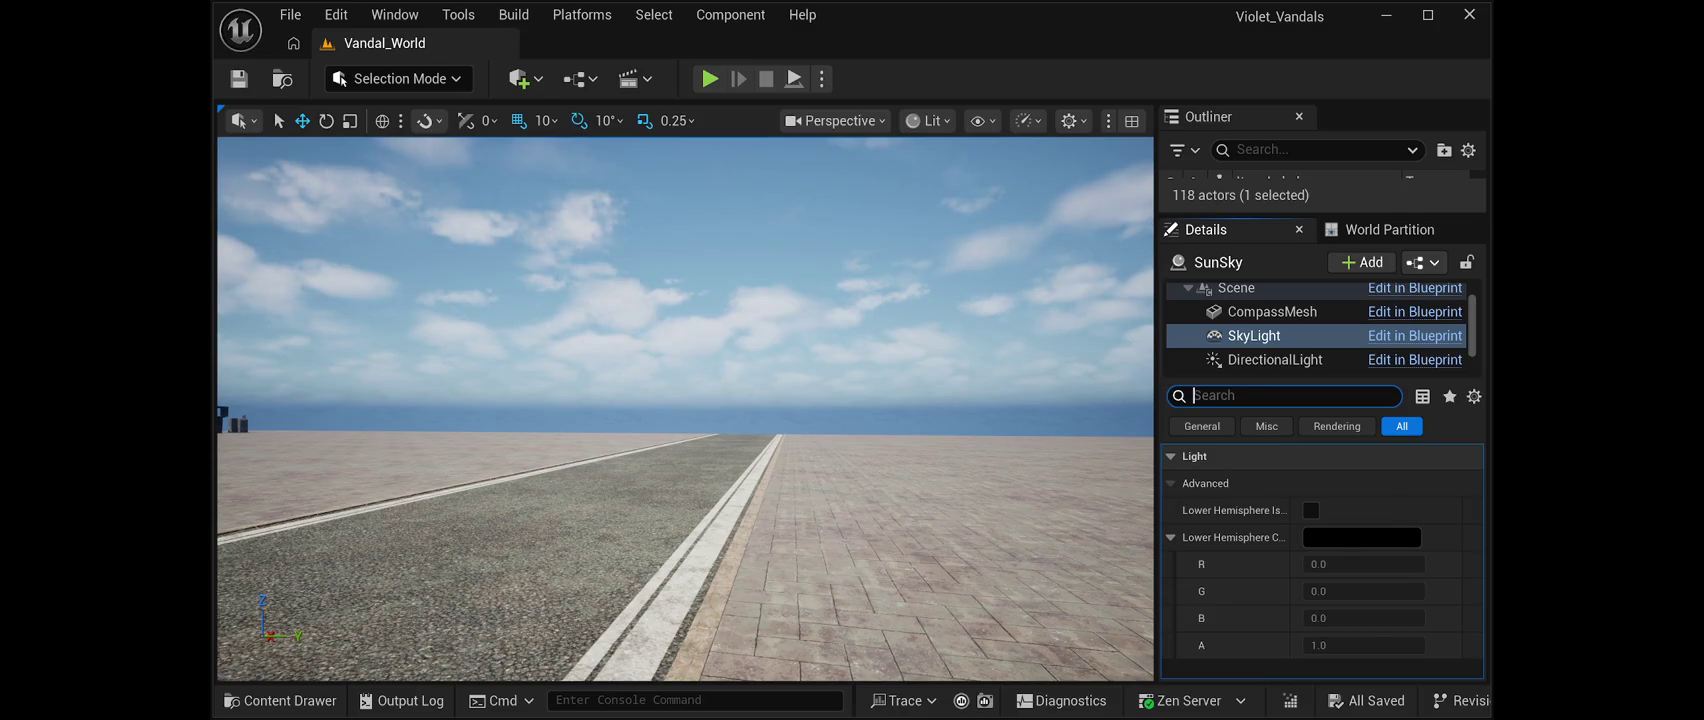
pyautogui.scroll(-5, 1314, 560)
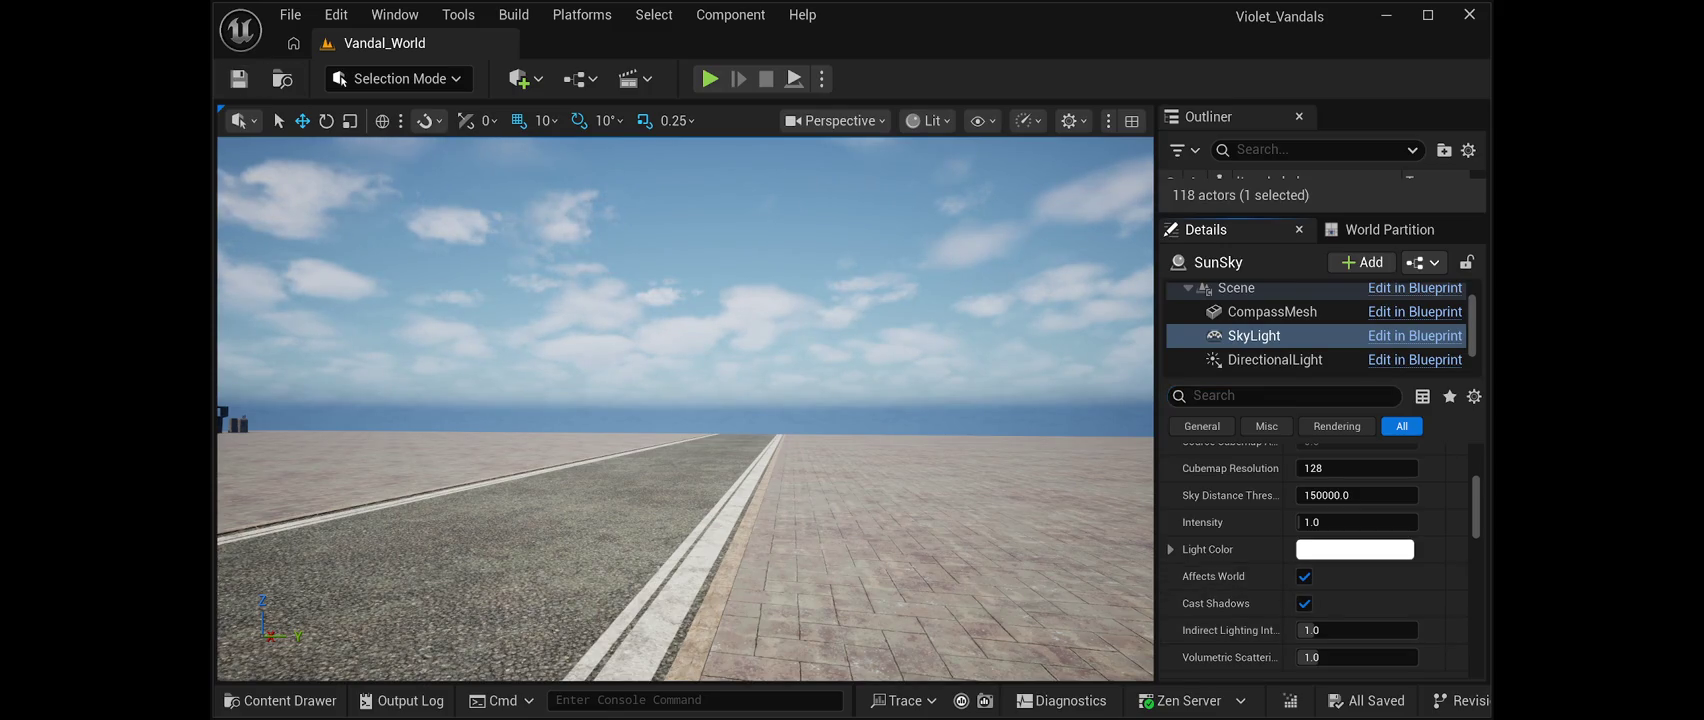
pyautogui.click(794, 78)
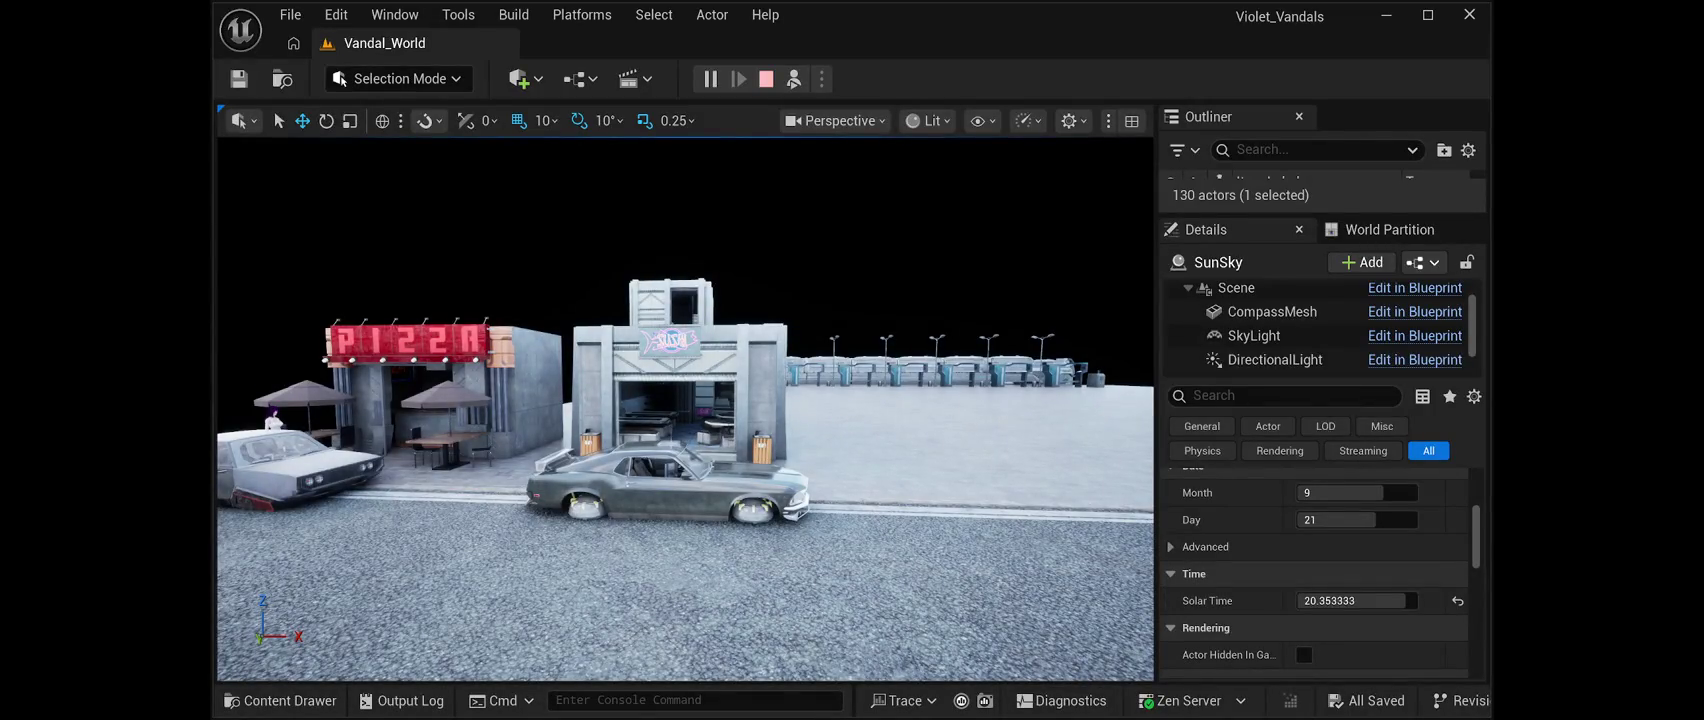
# Stop the play test and return to the daylit Vandal_World editor view
pyautogui.press('Escape')
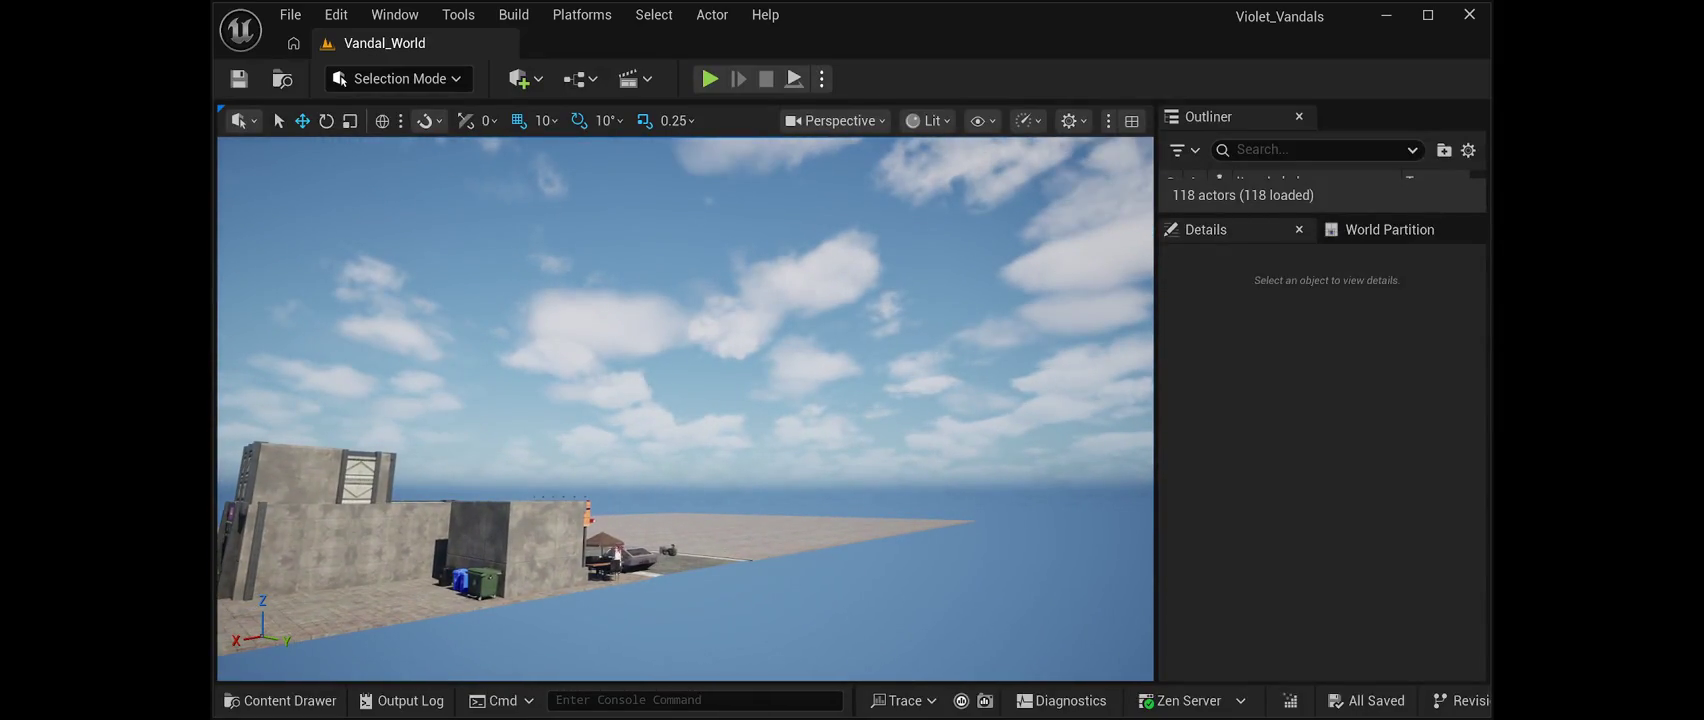
pyautogui.hotkey('alt', 'p')
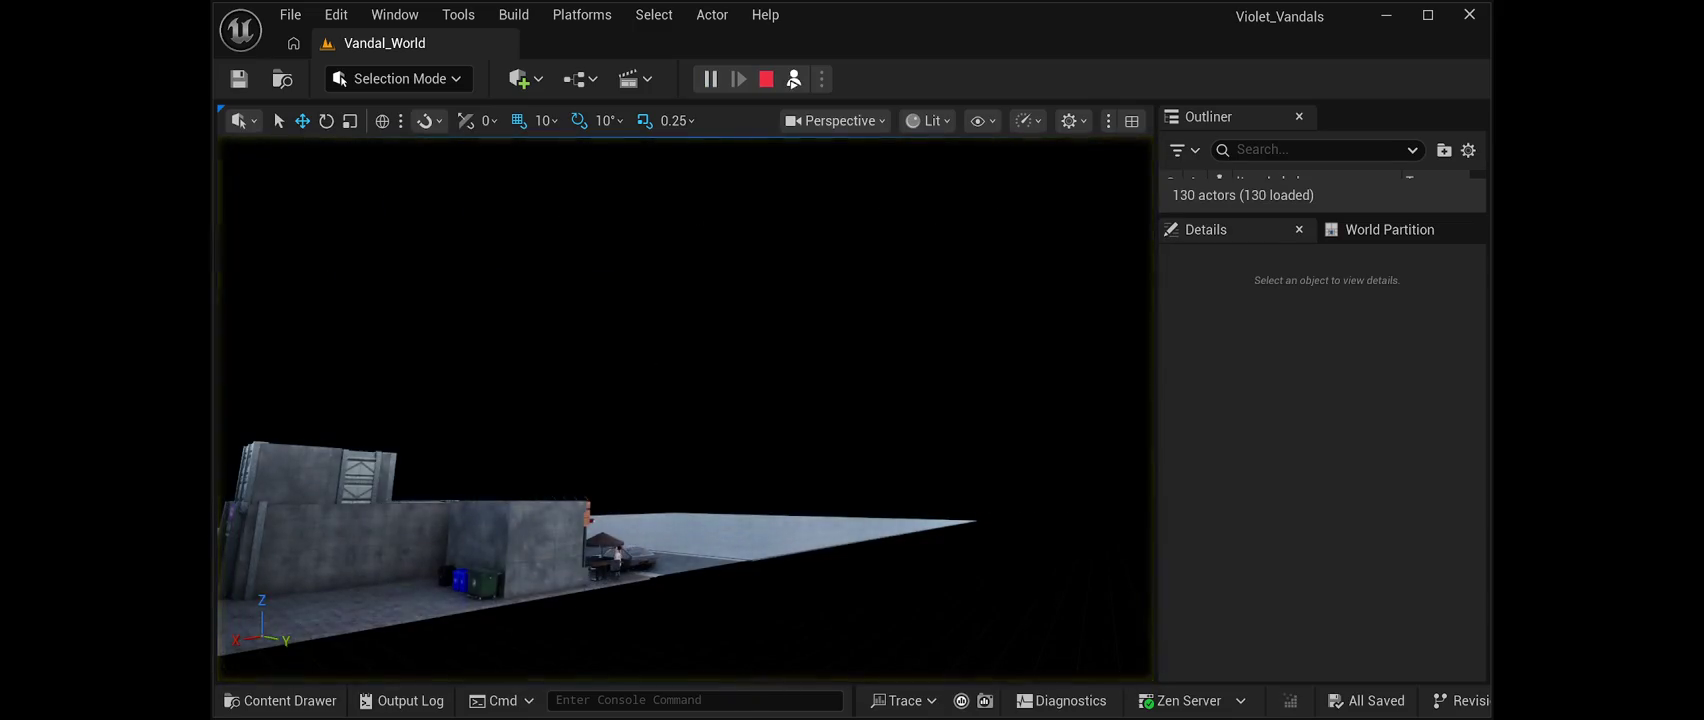
pyautogui.press('Escape')
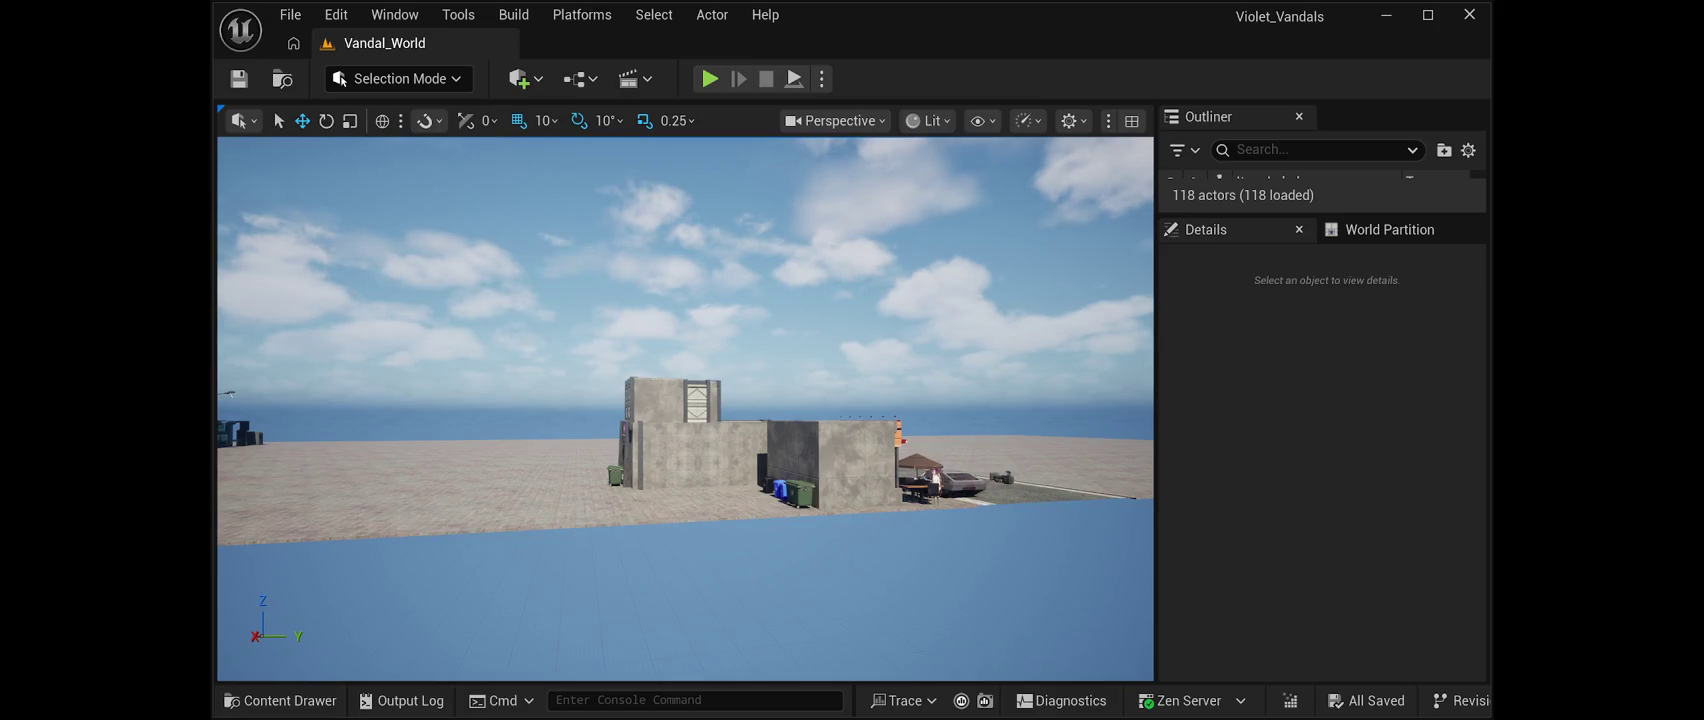
pyautogui.moveTo(840, 300); pyautogui.dragTo(690, 300)
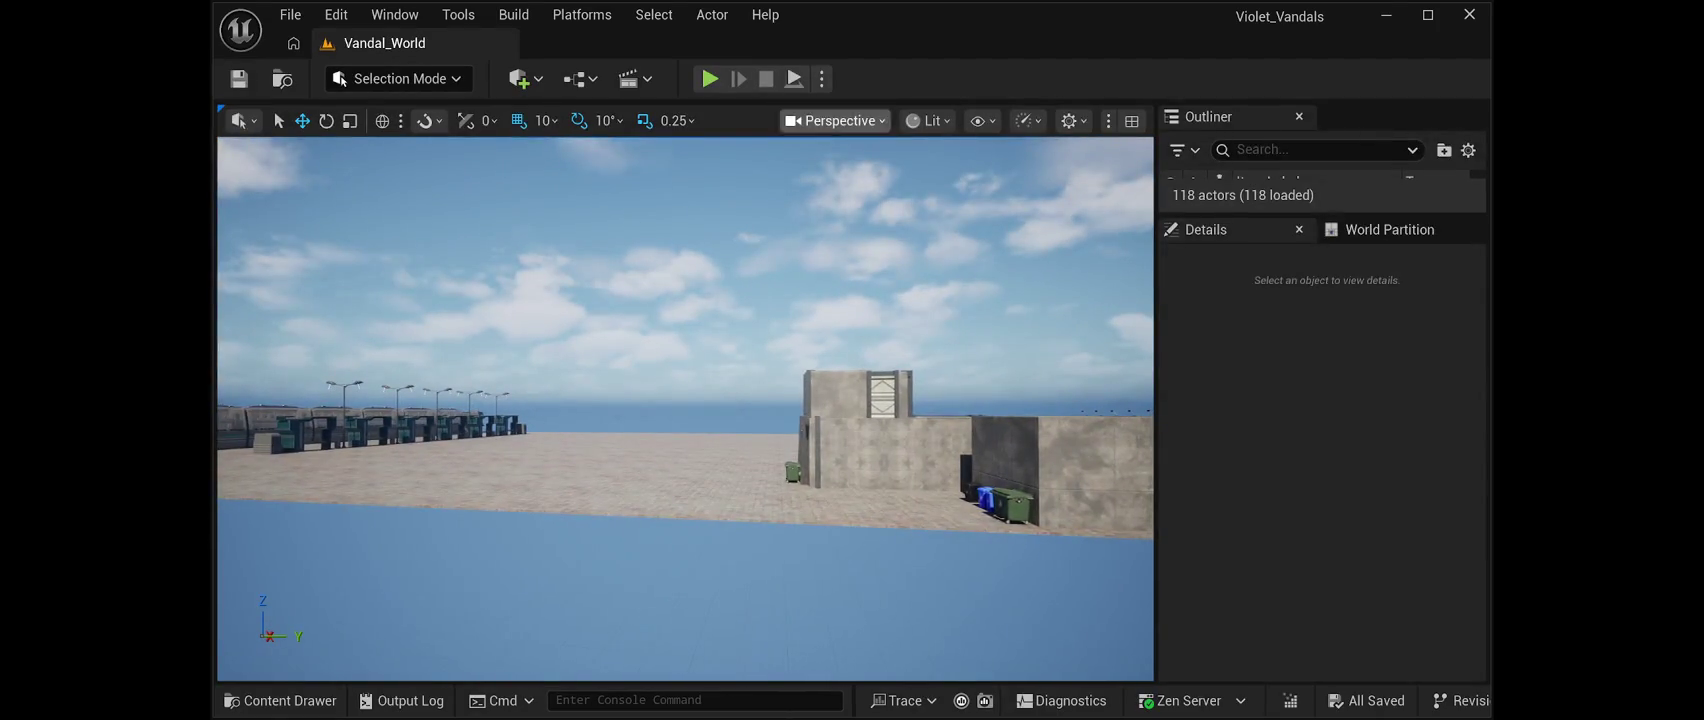
# Start Play-in-Editor from the current street view with Alt+P
pyautogui.hotkey('alt', 'p')
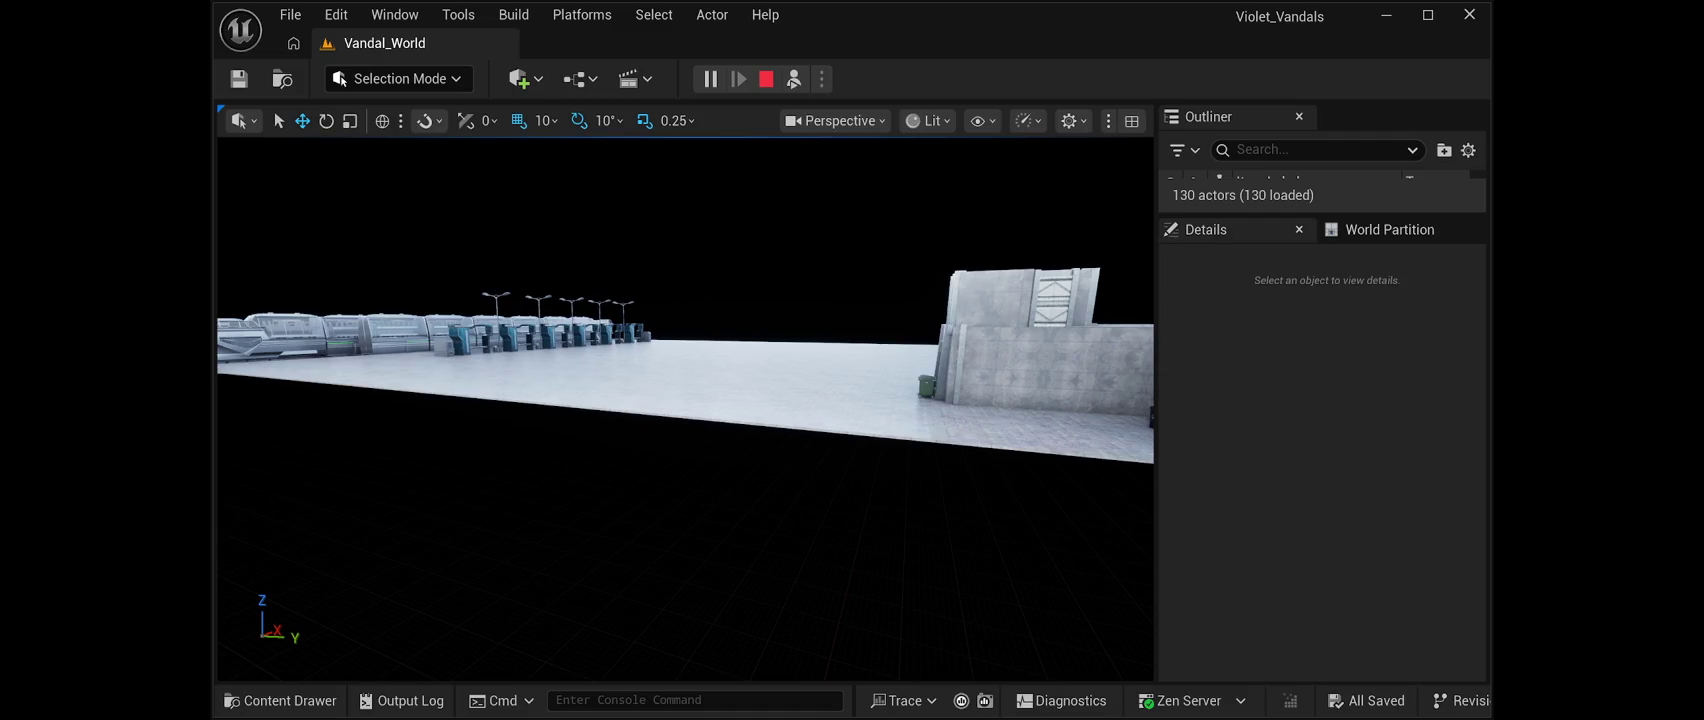
# End the play test and open the Content Drawer to the project's Content folder
pyautogui.press('Escape')
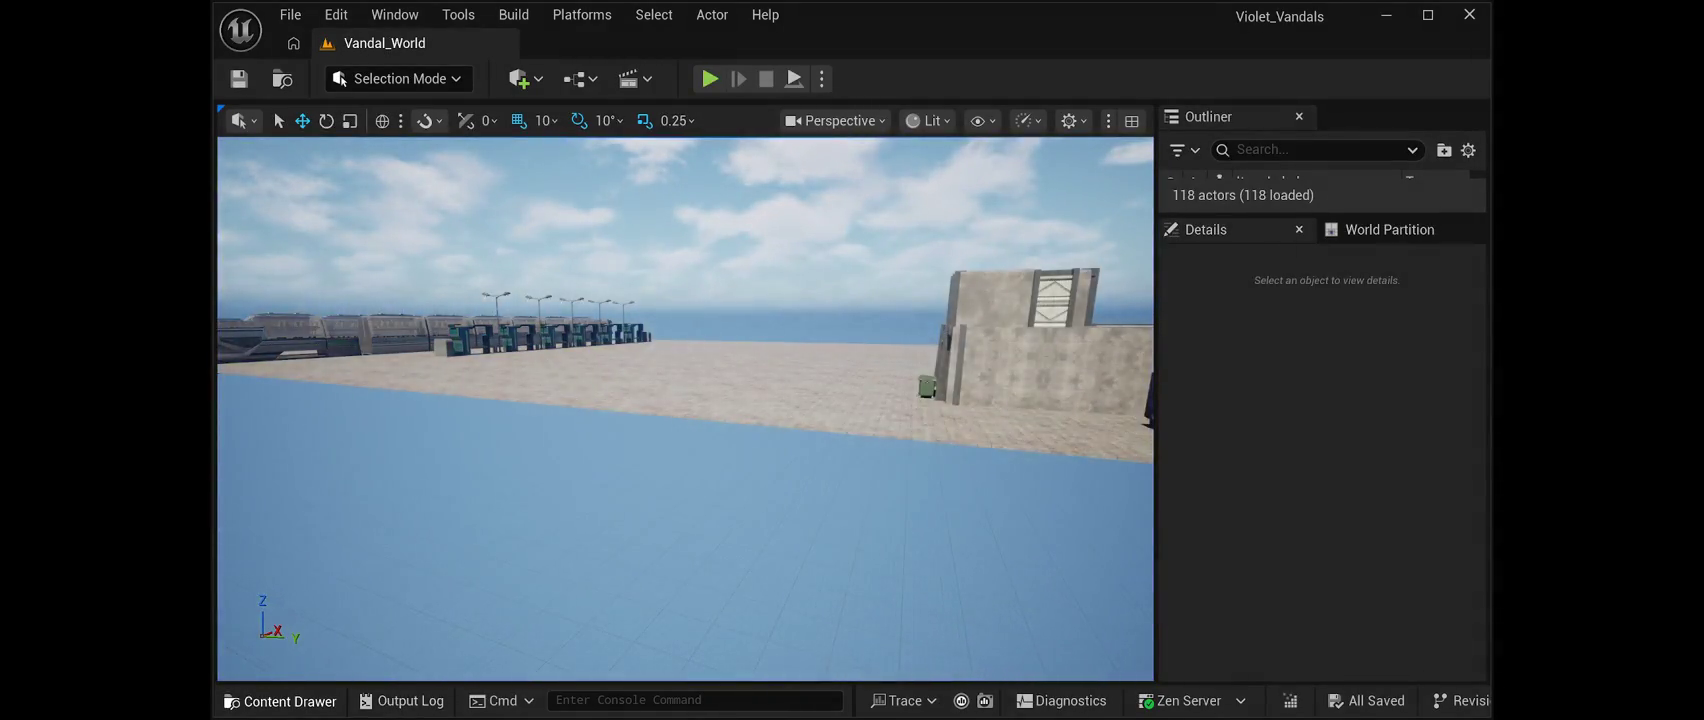
pyautogui.click(282, 700)
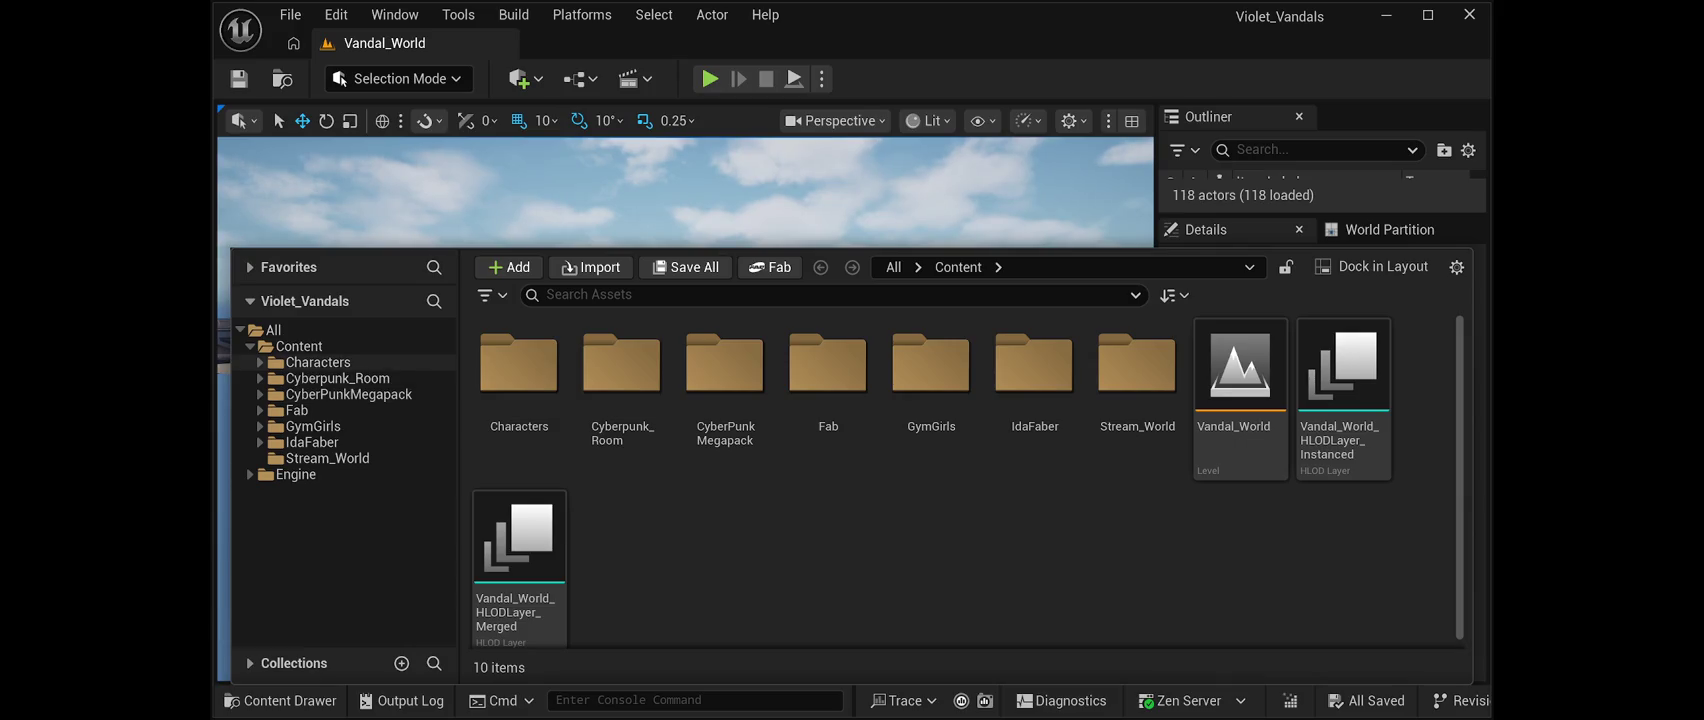
# Browse to Characters > Torri, select BP_Torri, and tuck the Content Drawer away
pyautogui.click(318, 362)
pyautogui.doubleClick(519, 370)
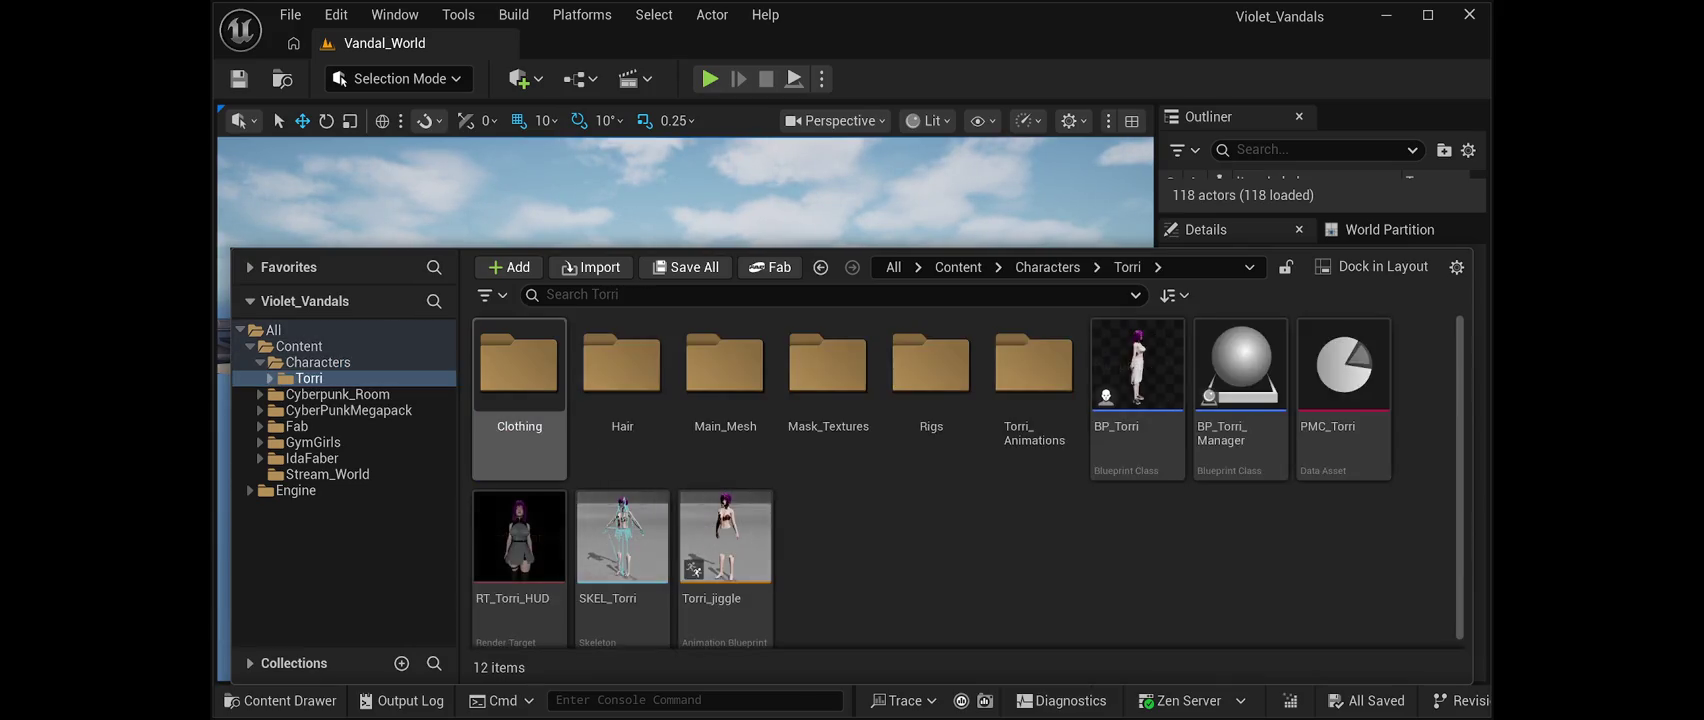
pyautogui.click(1137, 395)
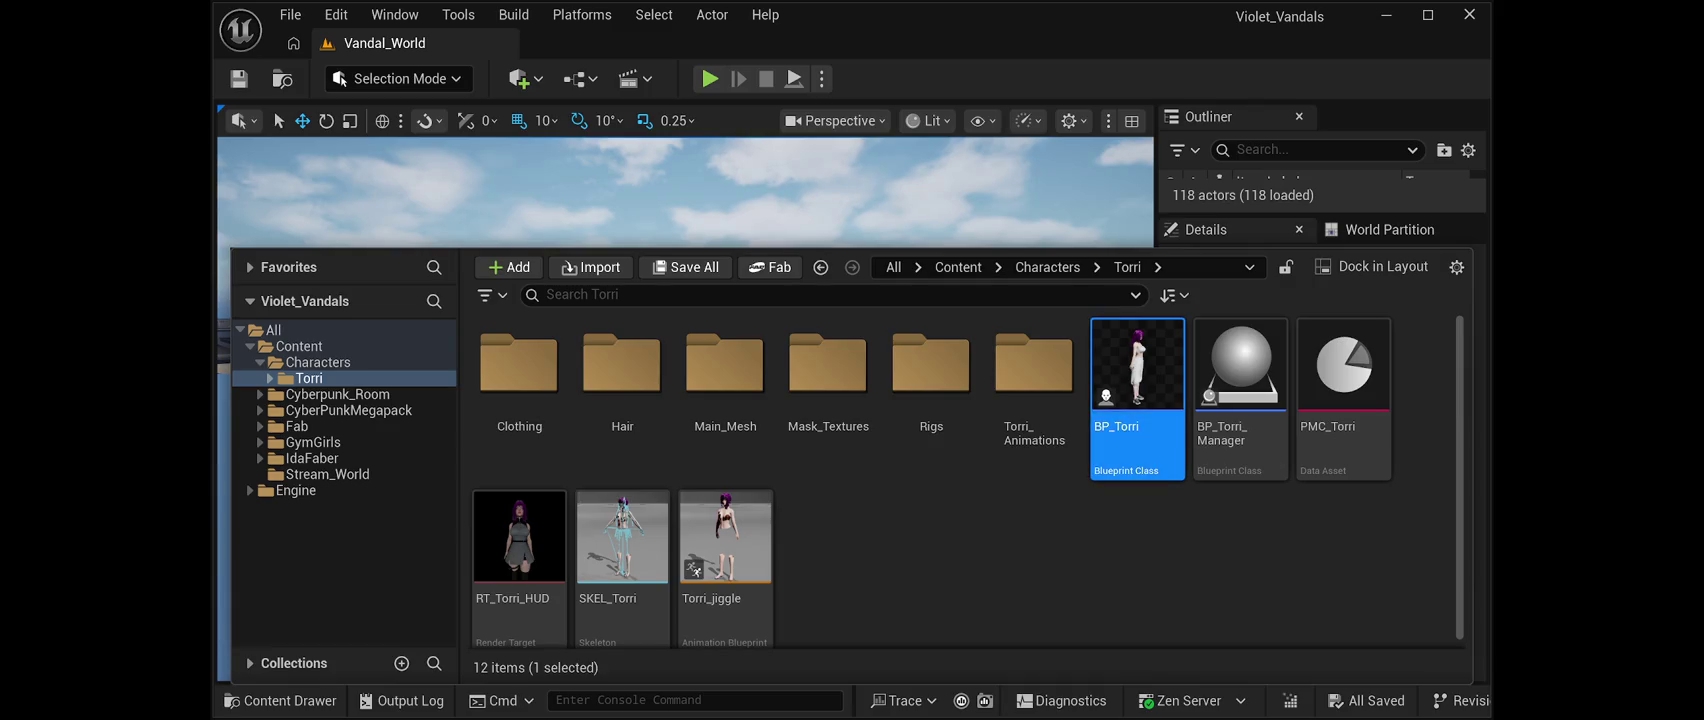
pyautogui.hotkey('ctrl', 'space')
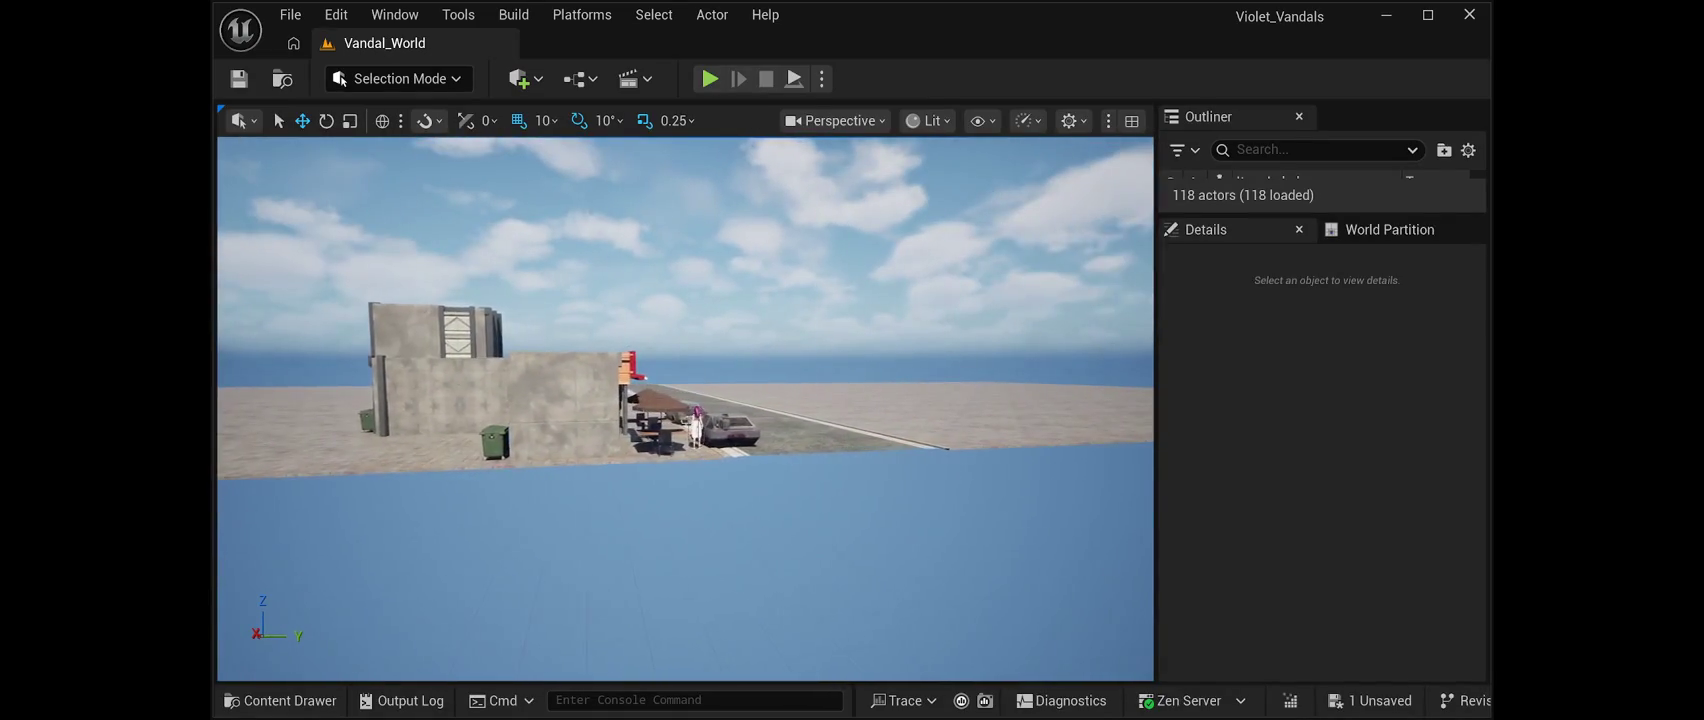
# Launch a Play-mode test of Vandal_World with Torri placed beside the pizza shop
pyautogui.click(709, 78)
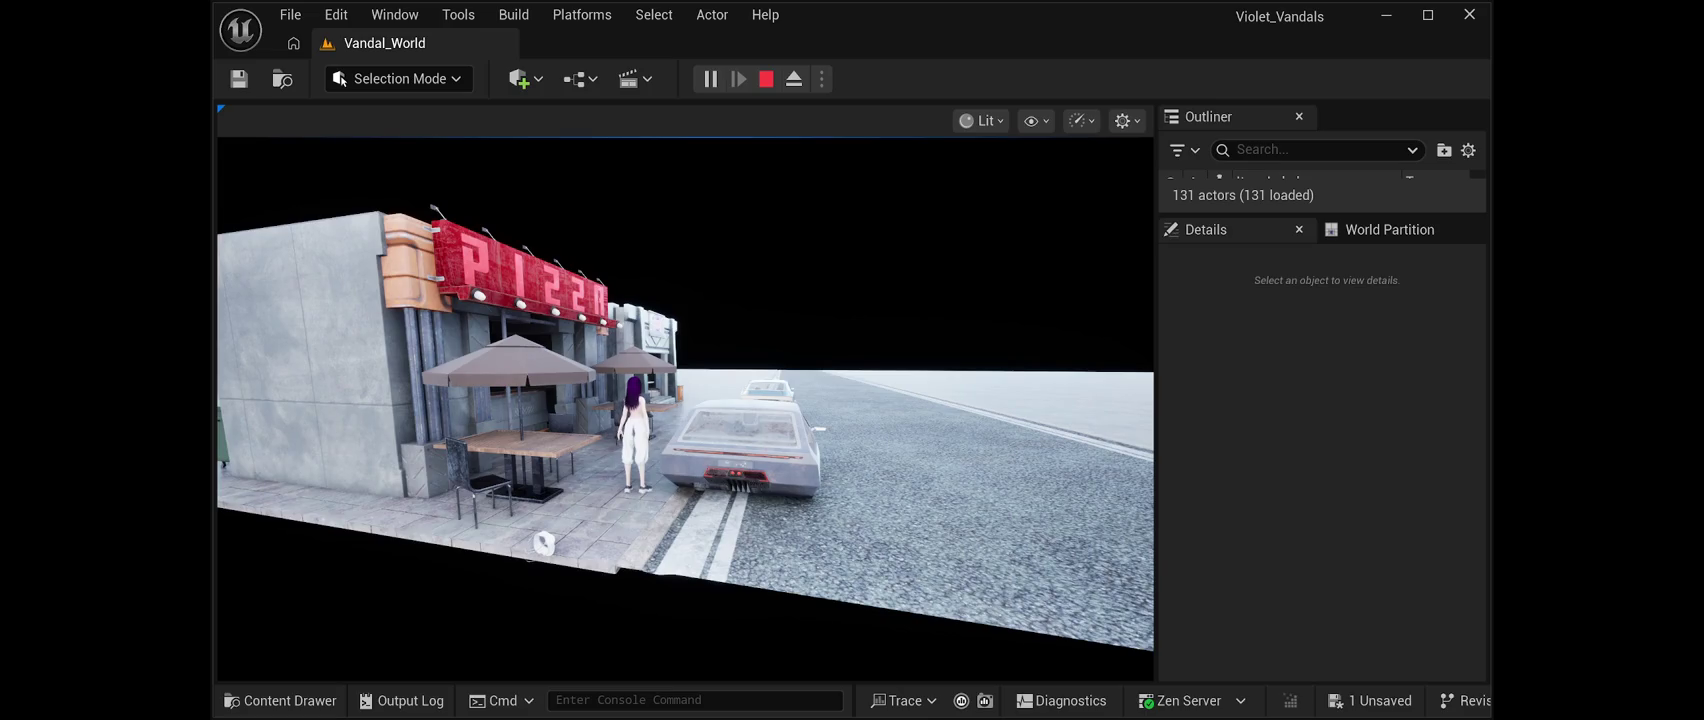
# Stop the play test with Esc, then toggle the Content Drawer open and closed
pyautogui.press('Escape')
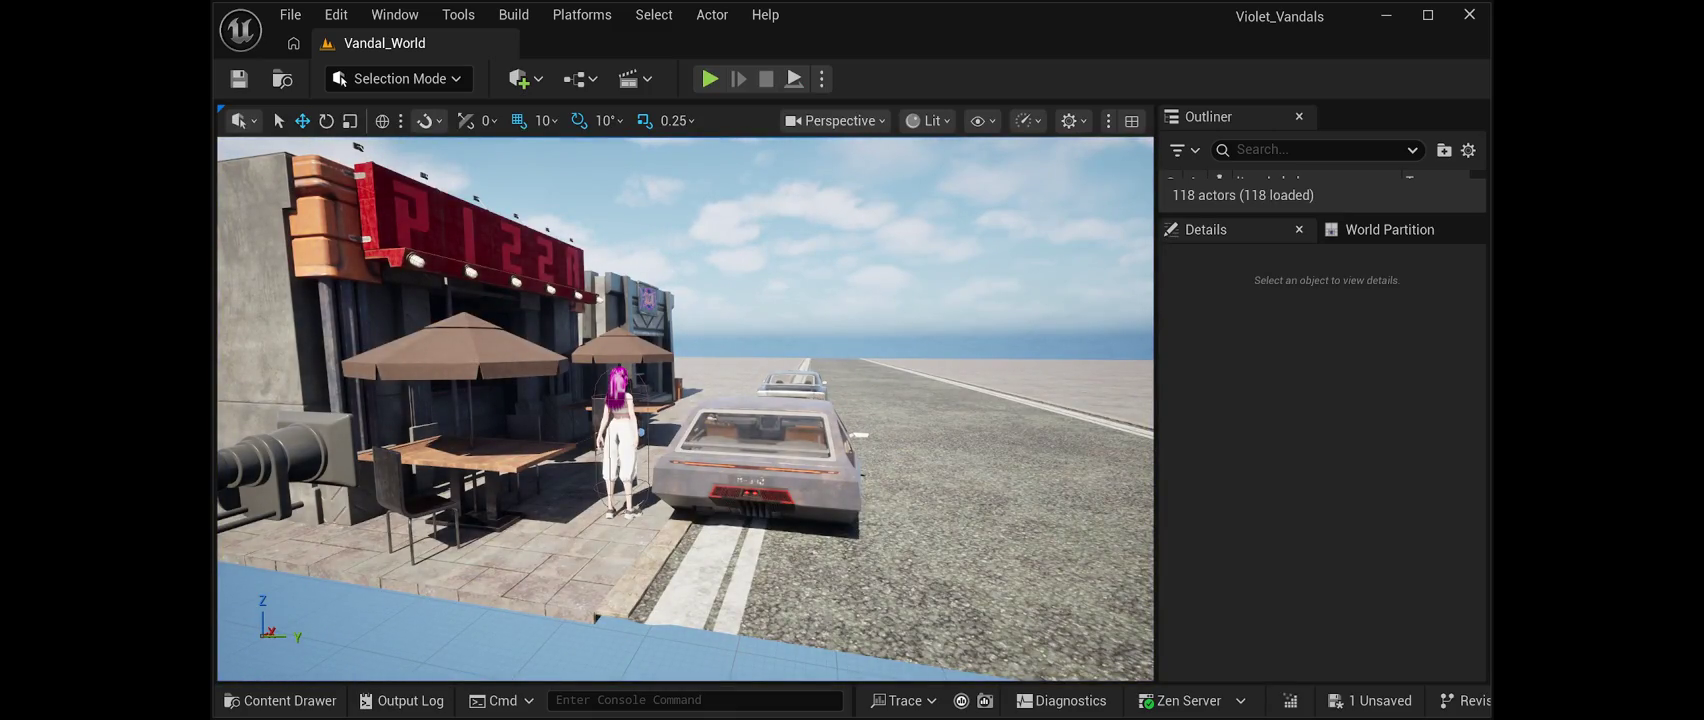
pyautogui.hotkey('ctrl', 'space')
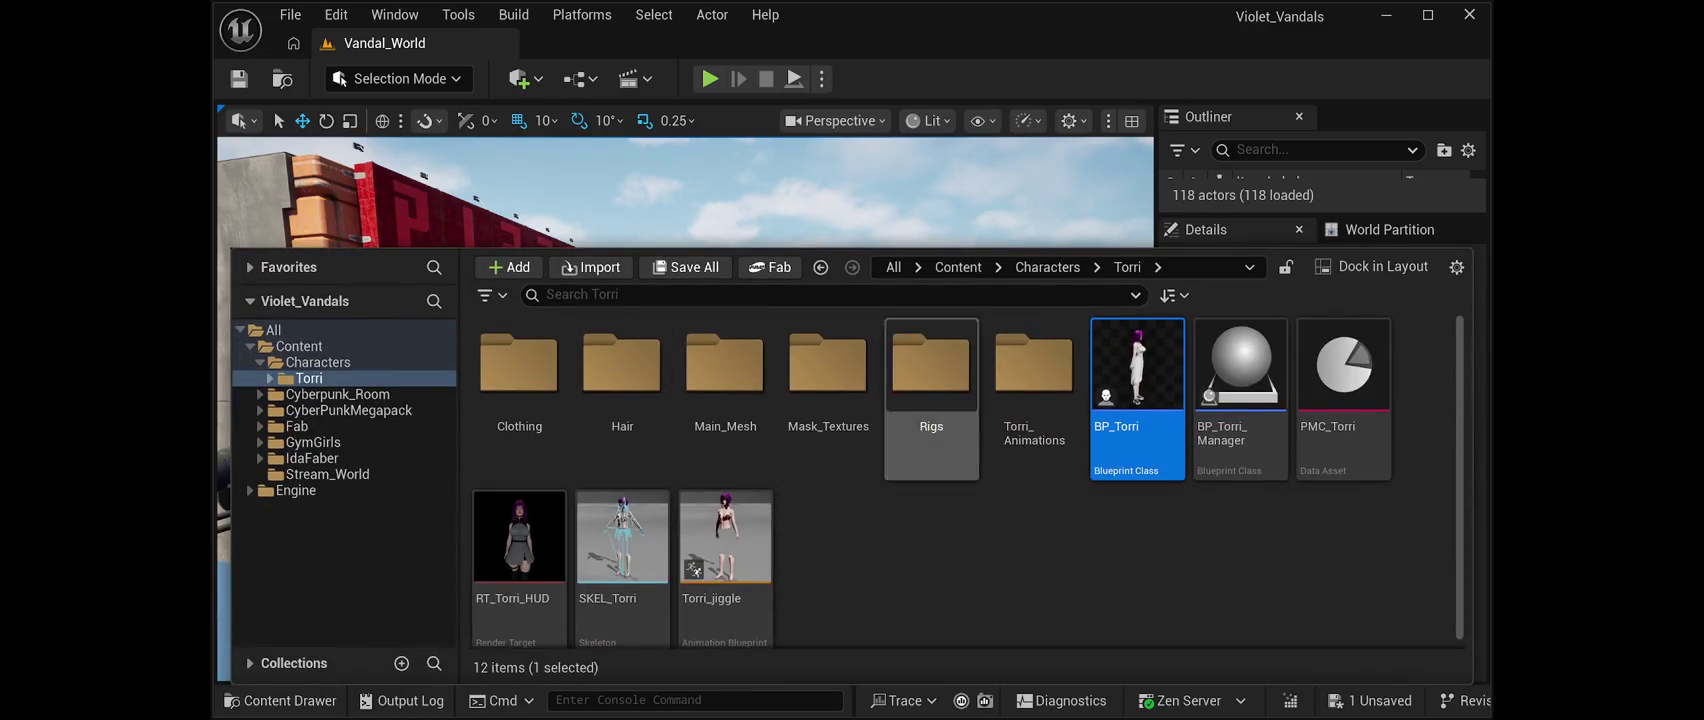
pyautogui.hotkey('ctrl', 'space')
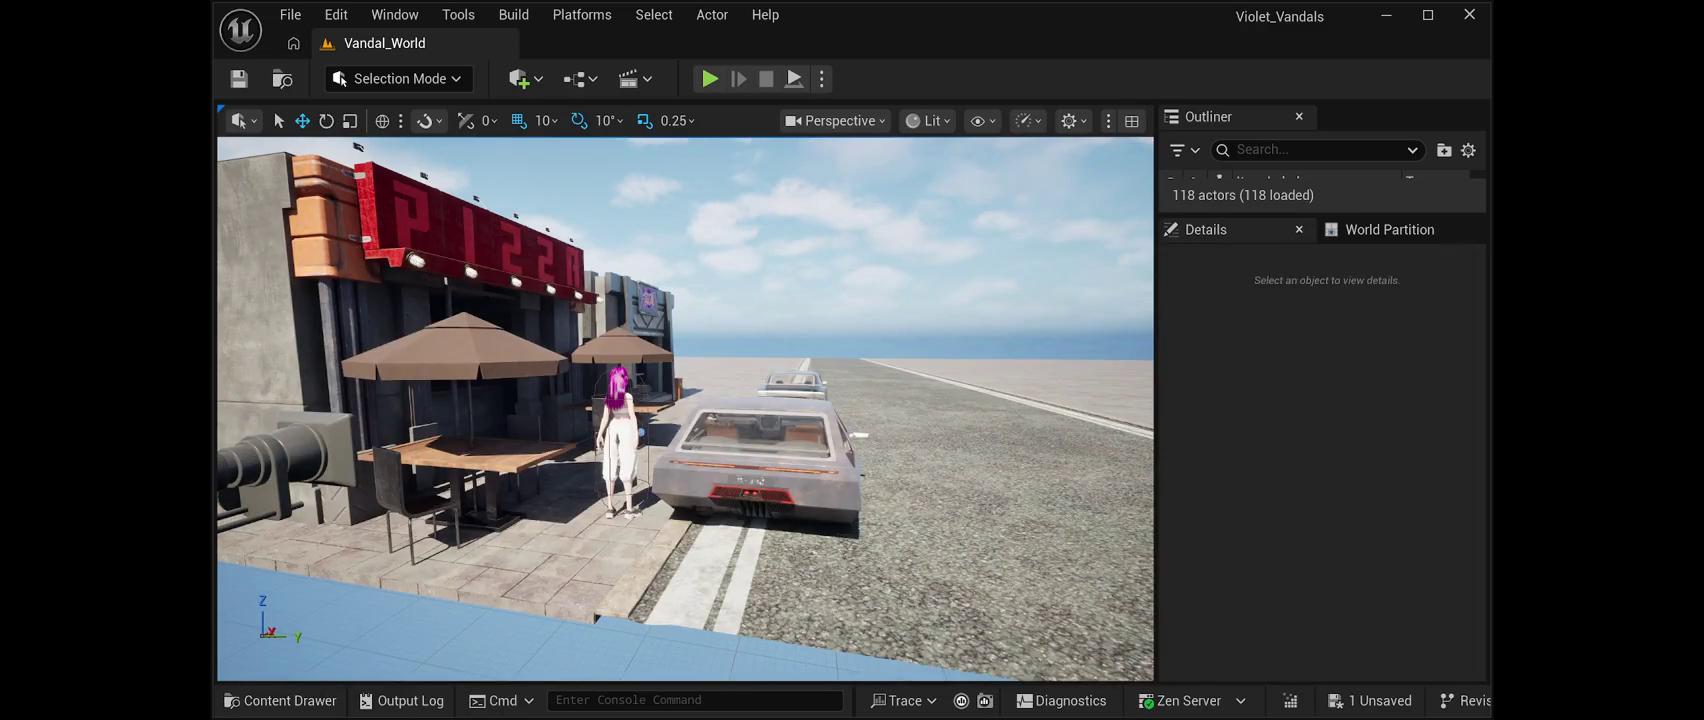